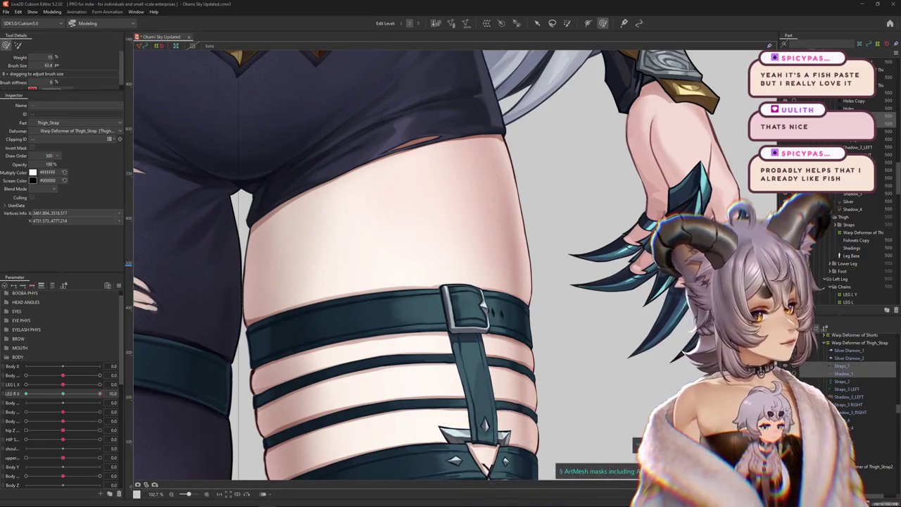
Step: Toggle the selection display, select the top thigh strap mesh and enlarge the deform brush
key("ctrl+h")
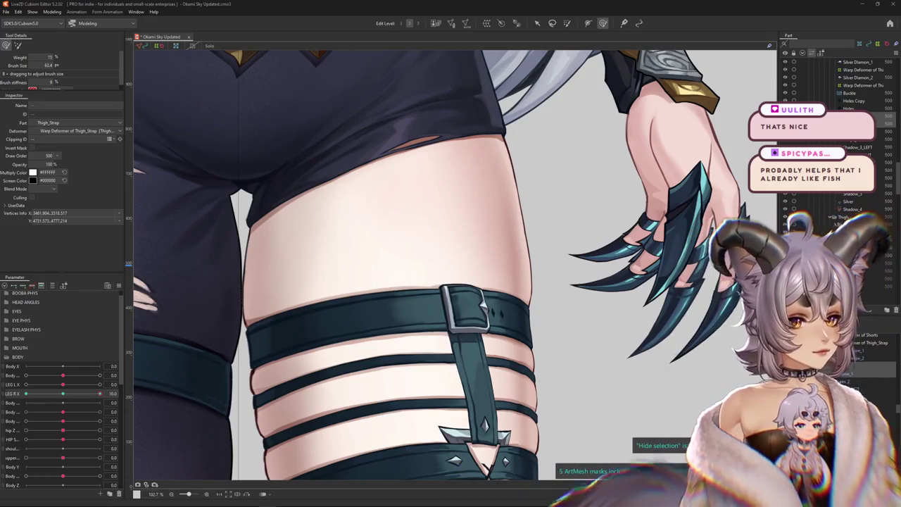
key("ctrl+h")
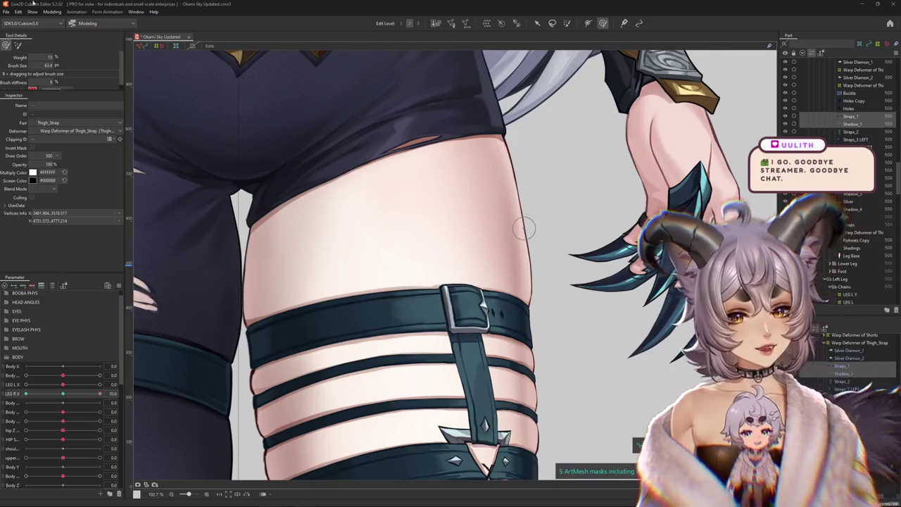
scroll(549, 232, "down", 5)
left_click(498, 294)
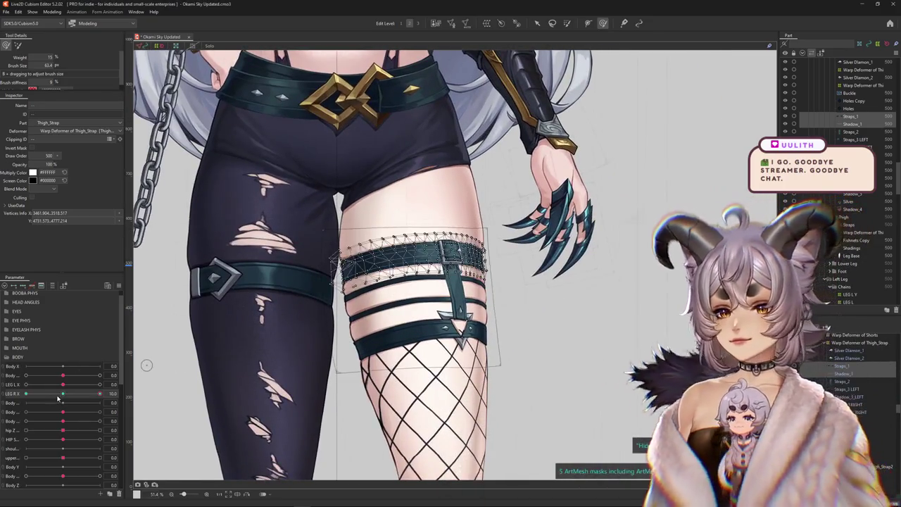
scroll(480, 233, "up", 2)
scroll(481, 234, "up", 2)
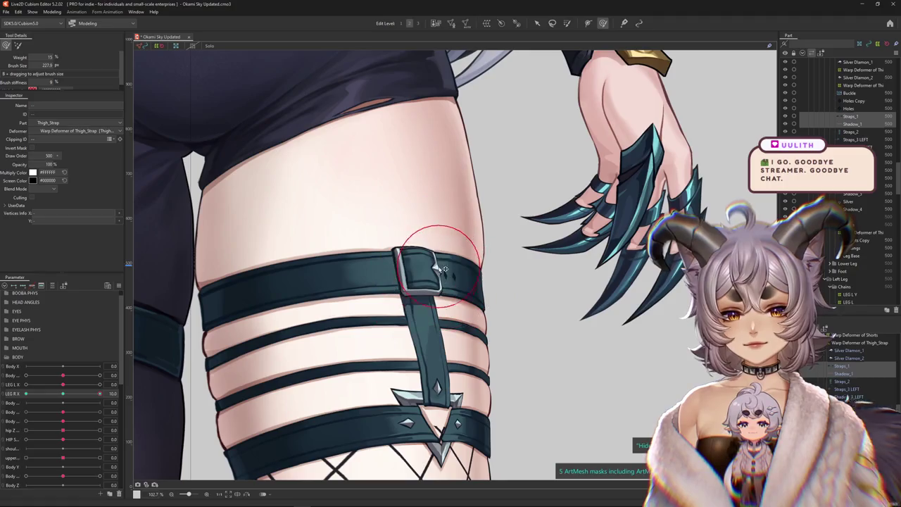
left_click_drag(451, 280, 438, 257)
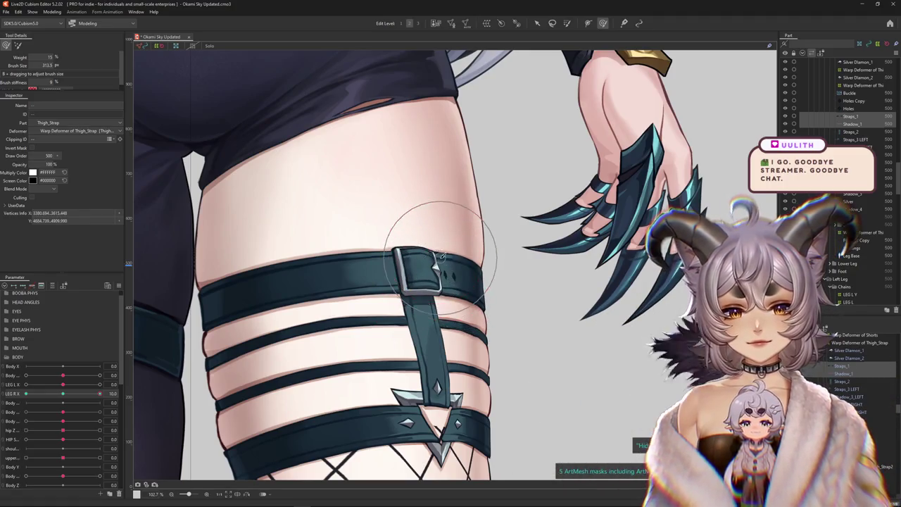
Step: Select and deselect the upper thigh strap, then preview its motion across LEG R X
left_click(888, 436)
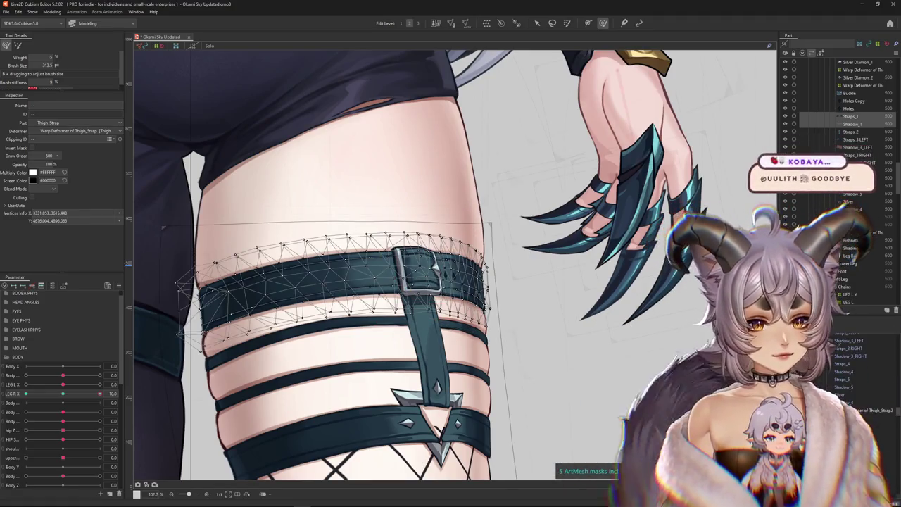
left_click(372, 231)
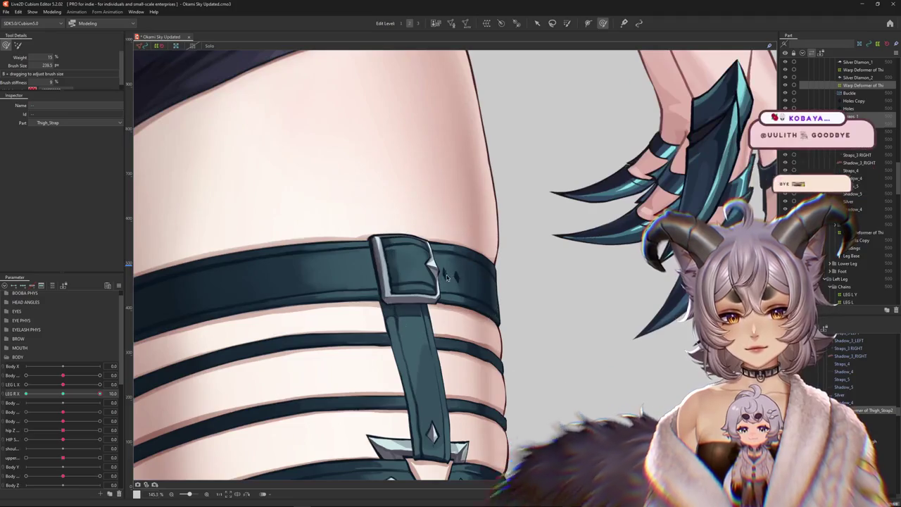
scroll(433, 273, "down", 5)
left_click_drag(69, 398, 69, 393)
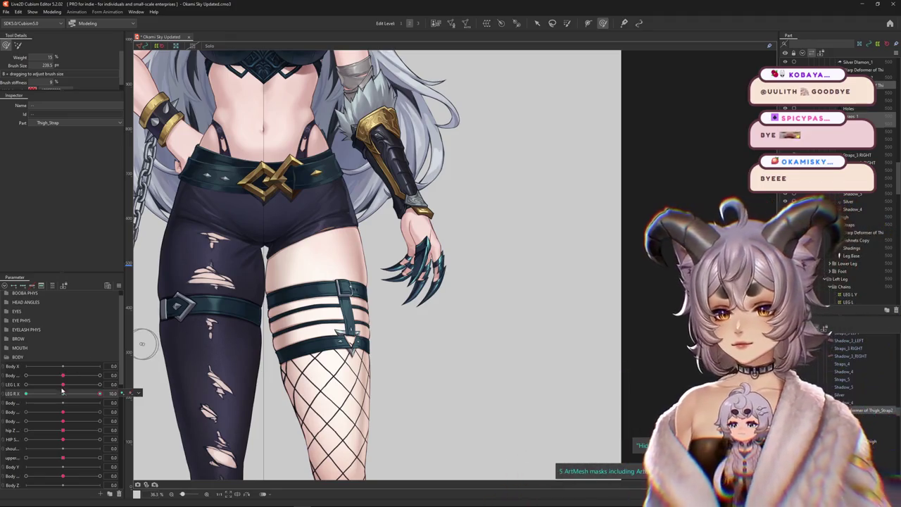
scroll(380, 301, "up", 5)
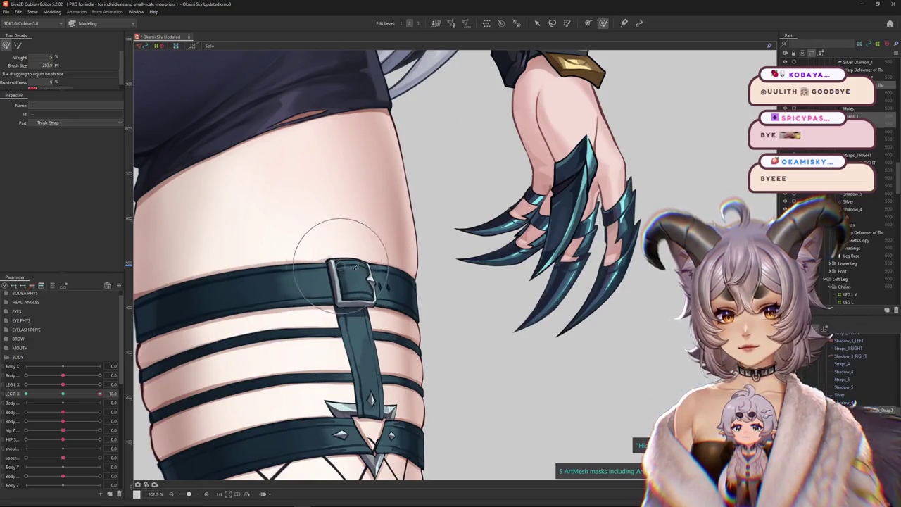
Step: Select both the Holes Copy and Holes meshes beside the buckle
right_click(400, 298)
left_click(415, 309)
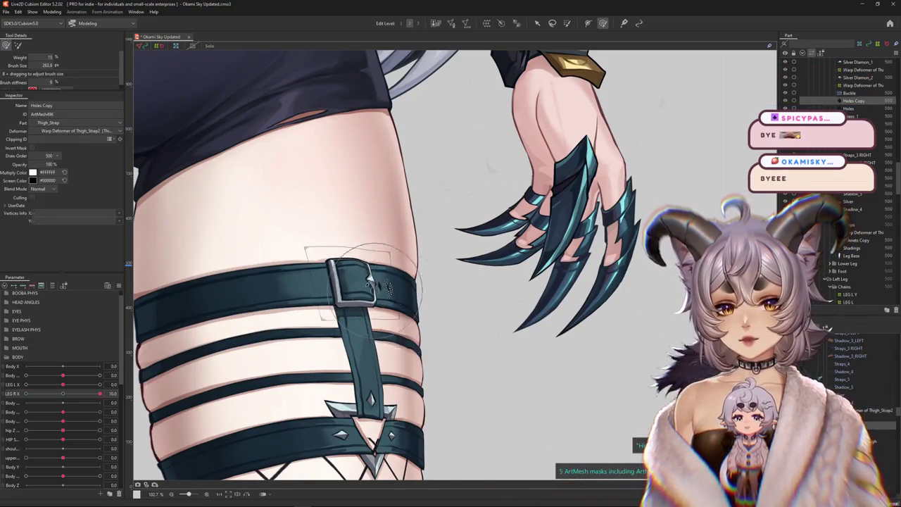
scroll(363, 283, "up", 3)
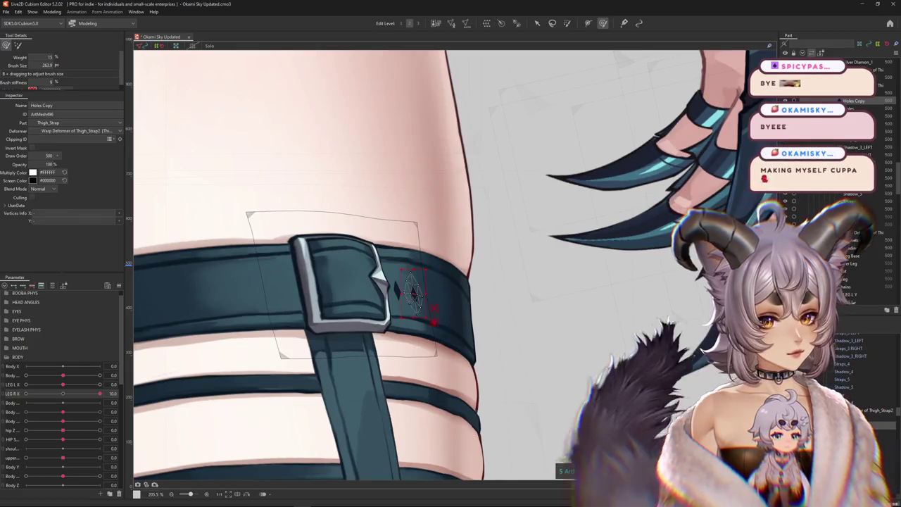
left_click(398, 288, "ctrl")
left_click_drag(296, 354, 197, 354)
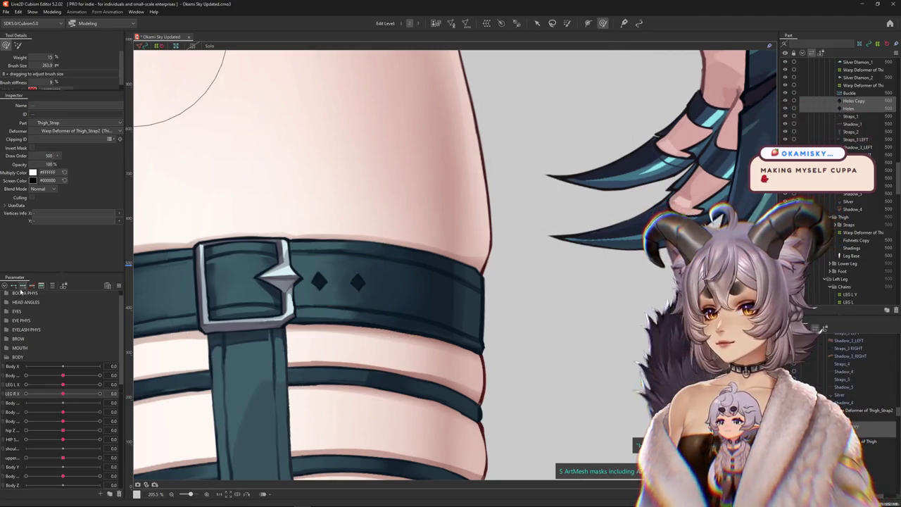
Step: At LEG R X 10, resize the deform brush over the buckle to reposition the holes
left_click_drag(63, 396, 99, 395)
left_click_drag(216, 360, 366, 287)
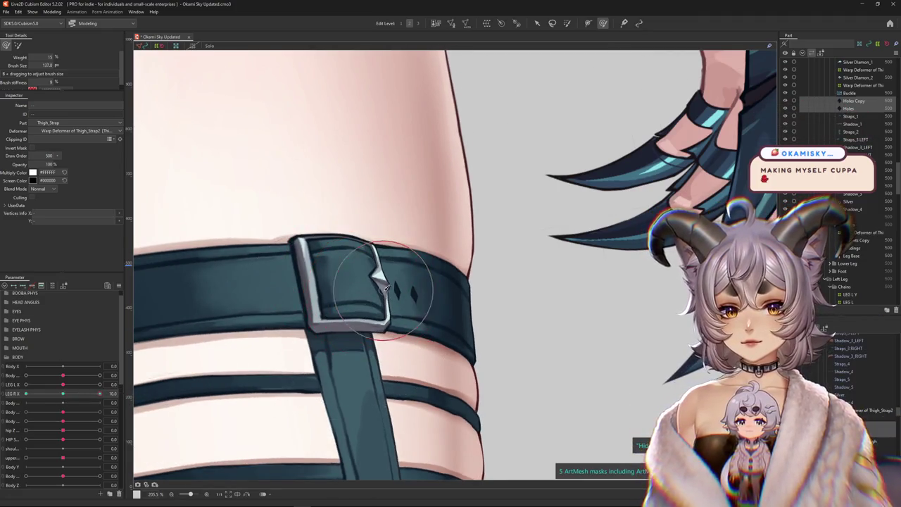
left_click_drag(435, 313, 386, 257)
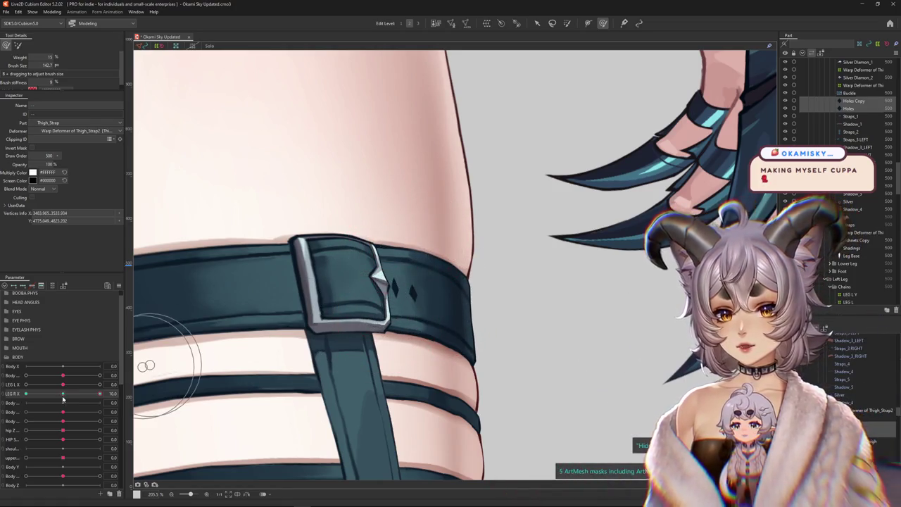
left_click_drag(352, 201, 391, 301)
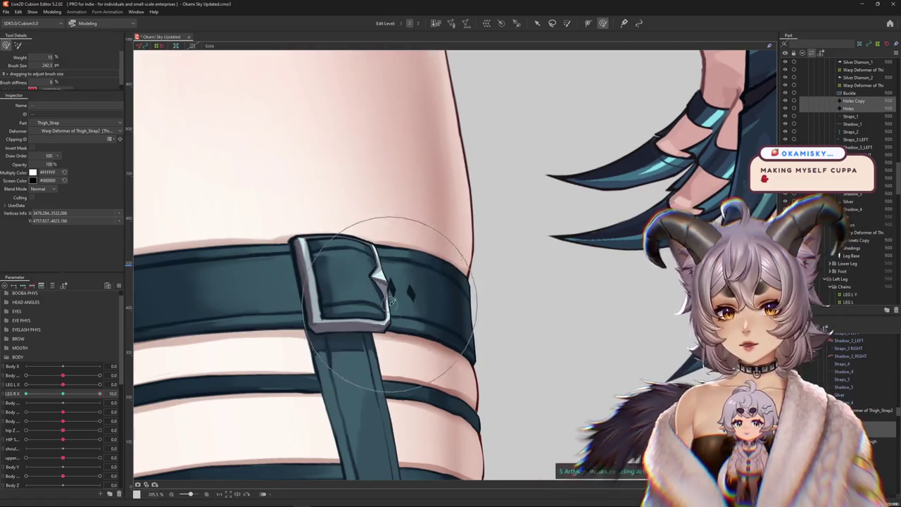
scroll(391, 301, "down", 5)
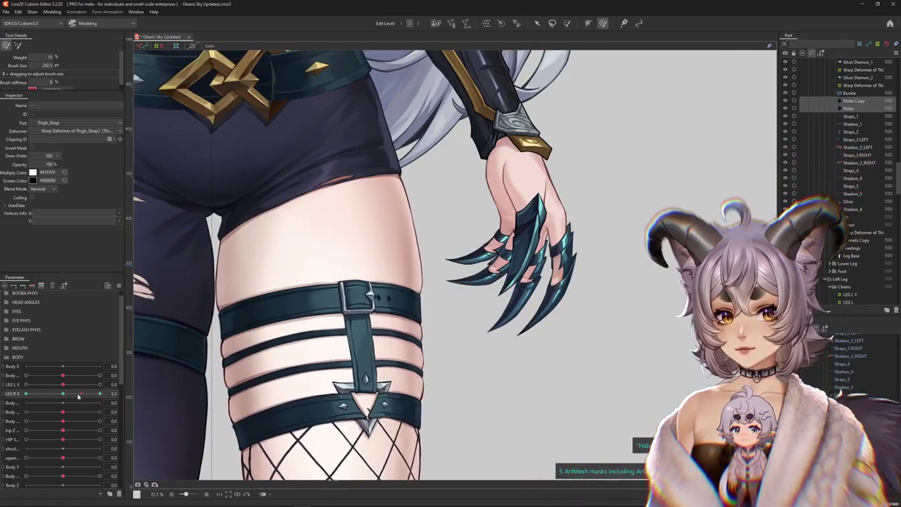
Step: Set LEG R X to -10 and nudge the thigh strap into place
scroll(405, 325, "up", 2)
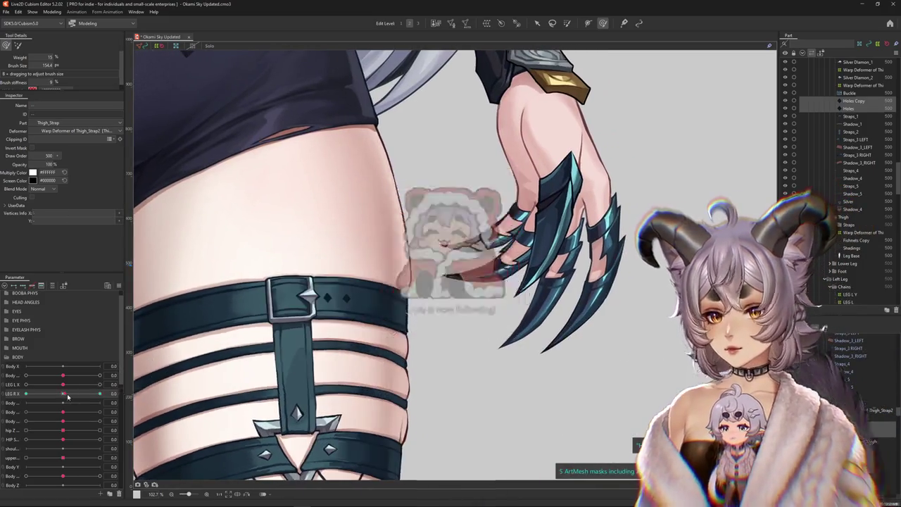
left_click_drag(68, 398, 12, 395)
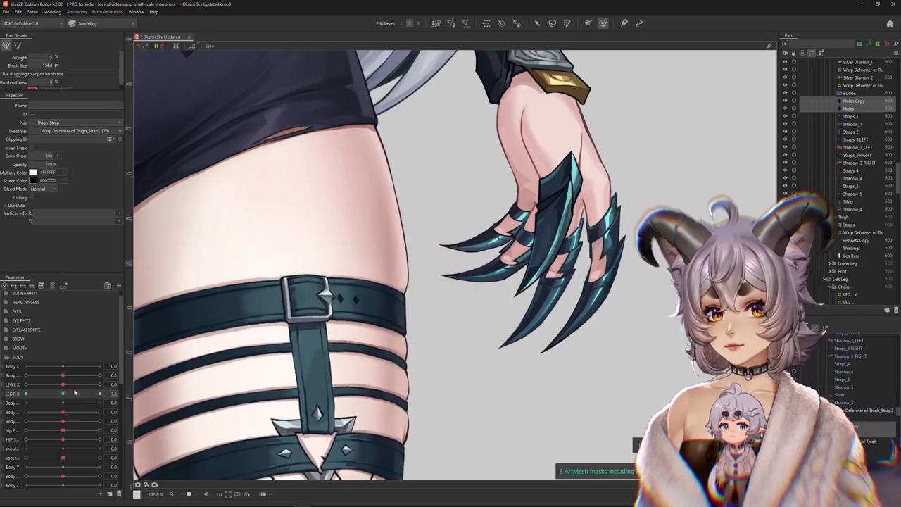
left_click_drag(320, 288, 326, 293)
Step: Preview the strap deforming across LEG R X, then select the Buckle mesh
scroll(333, 291, "down", 4)
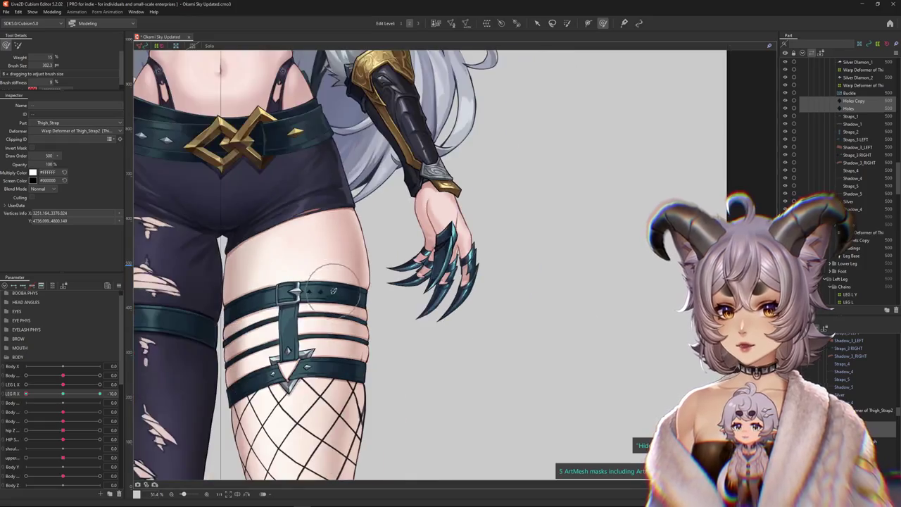
mouse_move(25, 394)
left_mouse_down()
mouse_move(3, 400)
mouse_move(99, 393)
left_mouse_up()
scroll(327, 299, "up", 4)
left_click(324, 303)
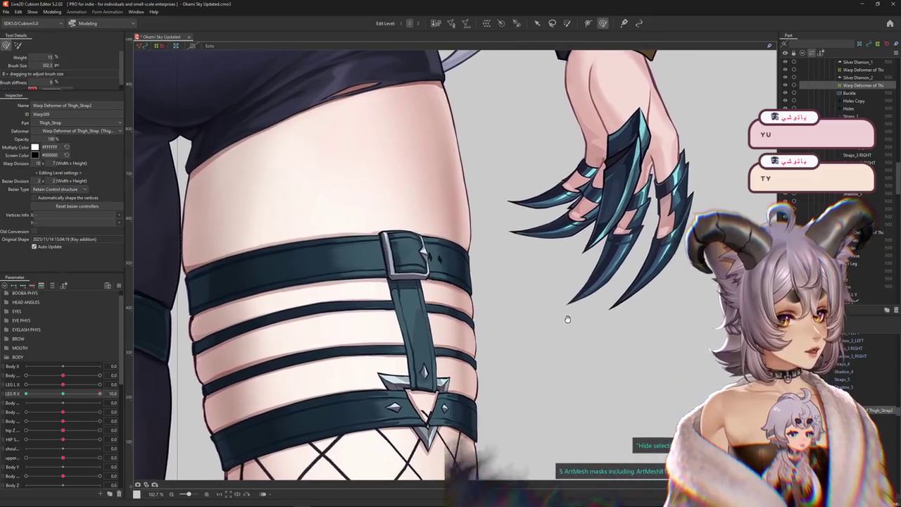
left_click_drag(477, 367, 579, 317)
scroll(579, 317, "down", 2)
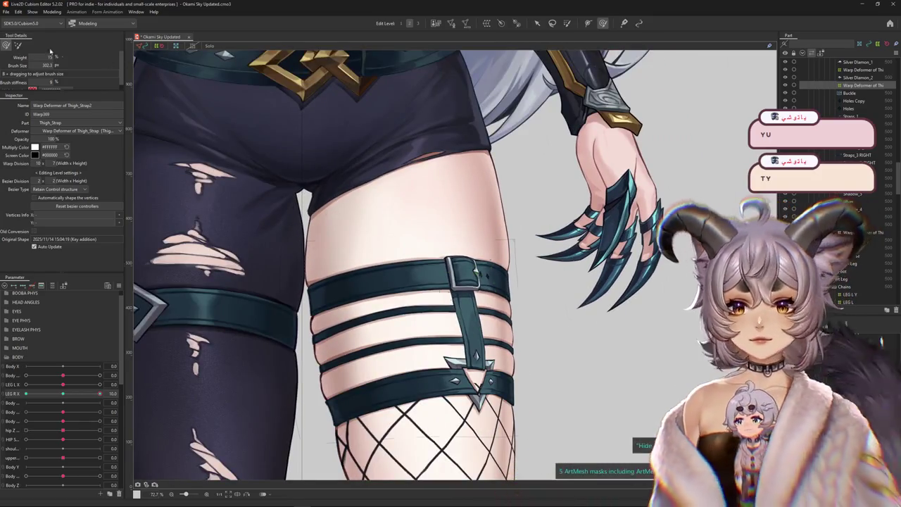
scroll(482, 265, "up", 2)
left_click_drag(519, 310, 446, 335)
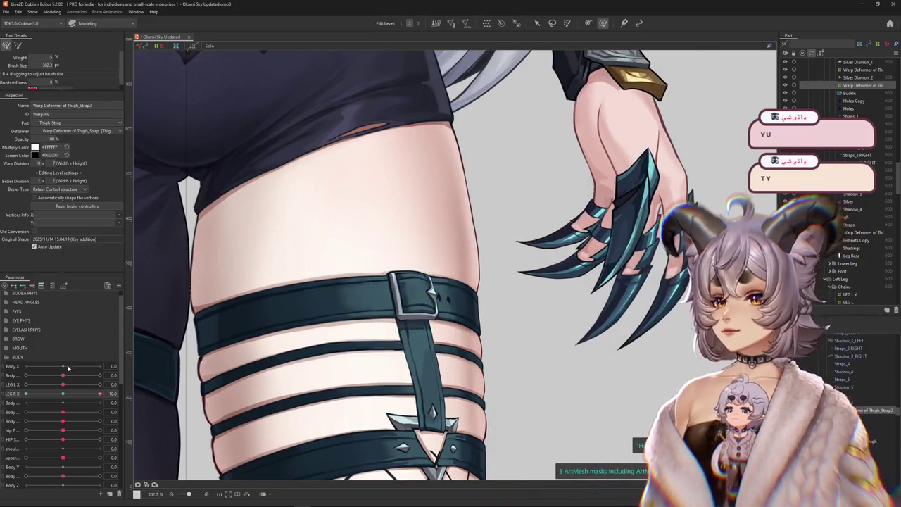
left_click(26, 394)
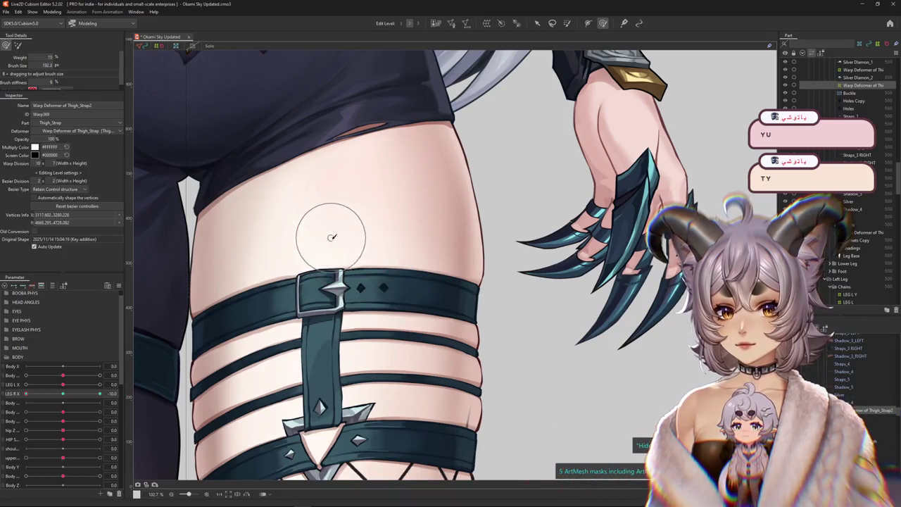
left_click(62, 394)
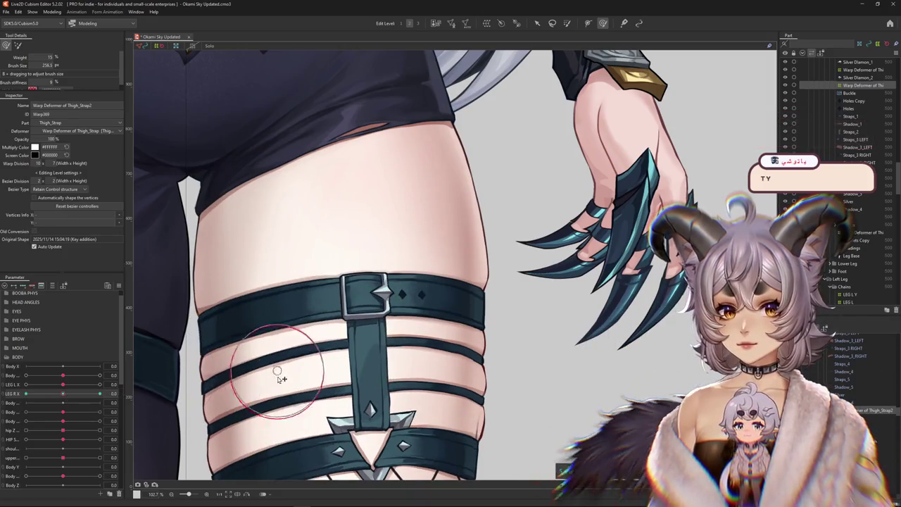
left_click(99, 394)
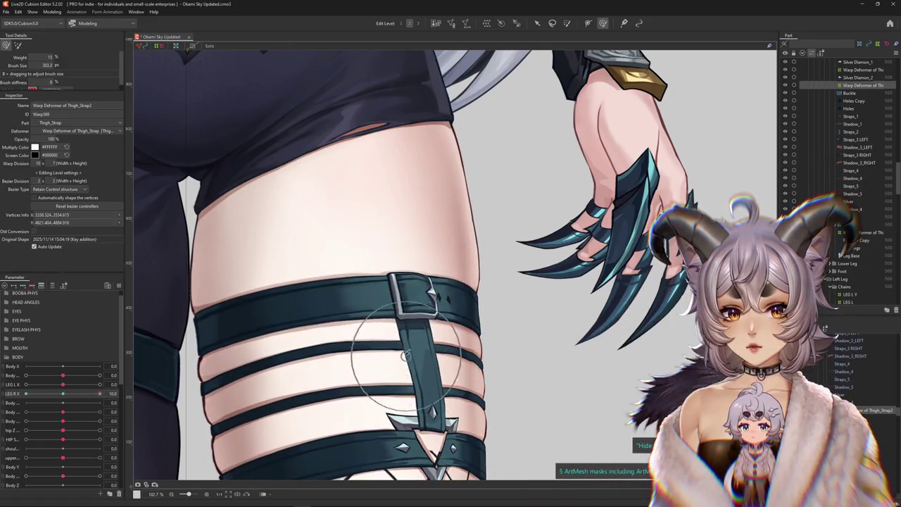
scroll(406, 356, "down", 2)
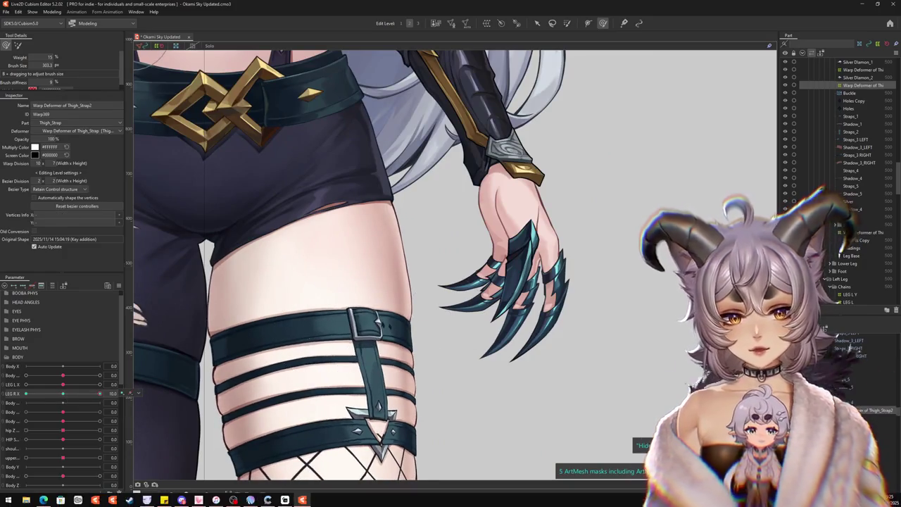
scroll(349, 368, "up", 3)
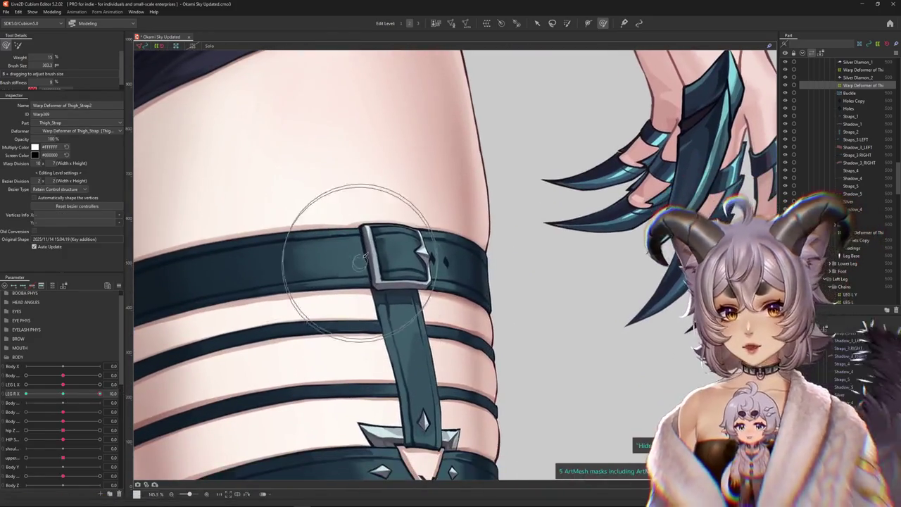
scroll(379, 262, "down", 3)
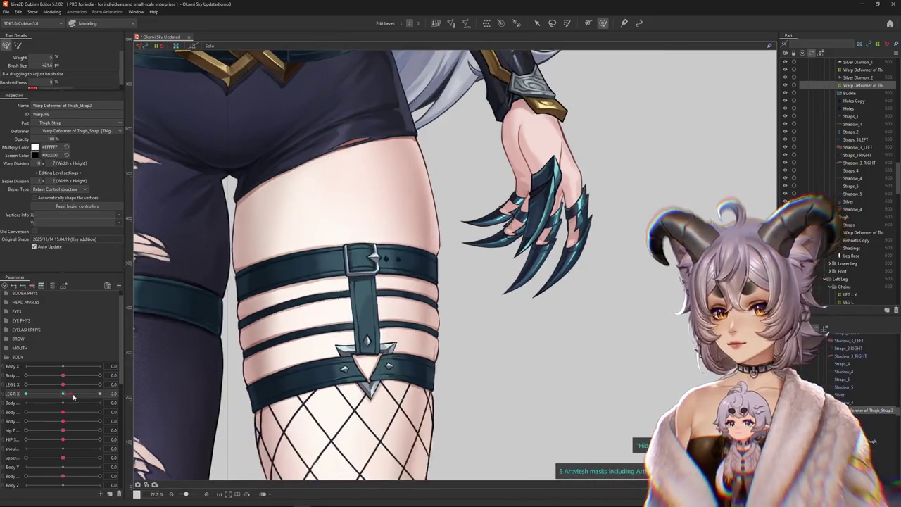
scroll(438, 257, "down", 3)
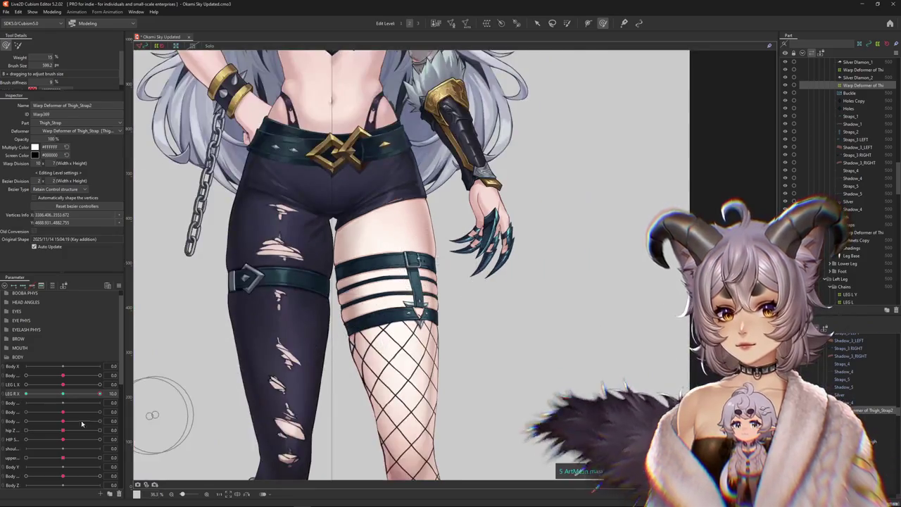
left_click(18, 395)
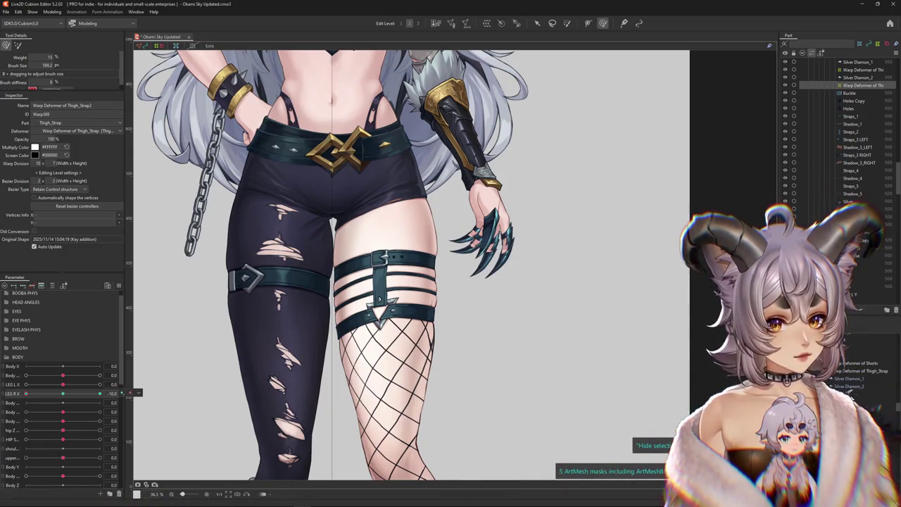
left_click(384, 271)
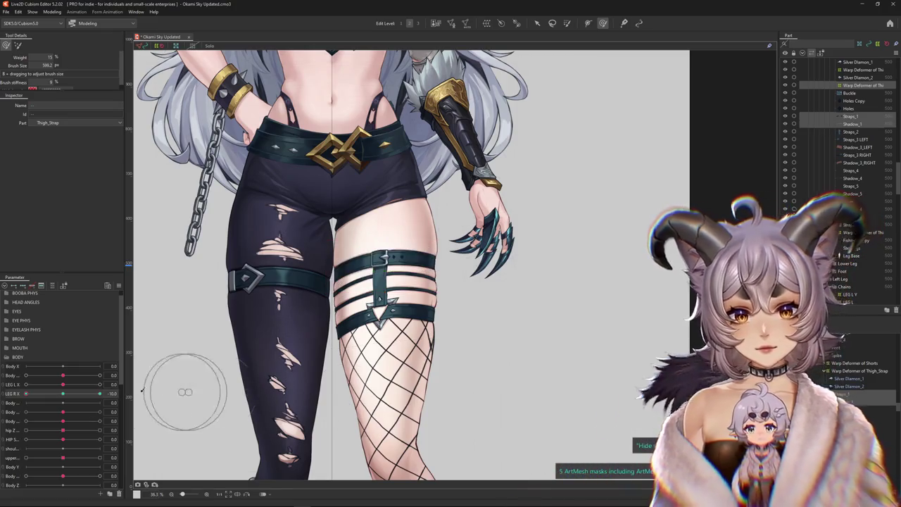
Step: Shrink the deform brush and reshape the top strap and buckle around the thigh
scroll(414, 275, "up", 2)
mouse_move(454, 262)
left_mouse_down()
mouse_move(372, 253)
mouse_move(334, 257)
mouse_move(337, 264)
left_mouse_up()
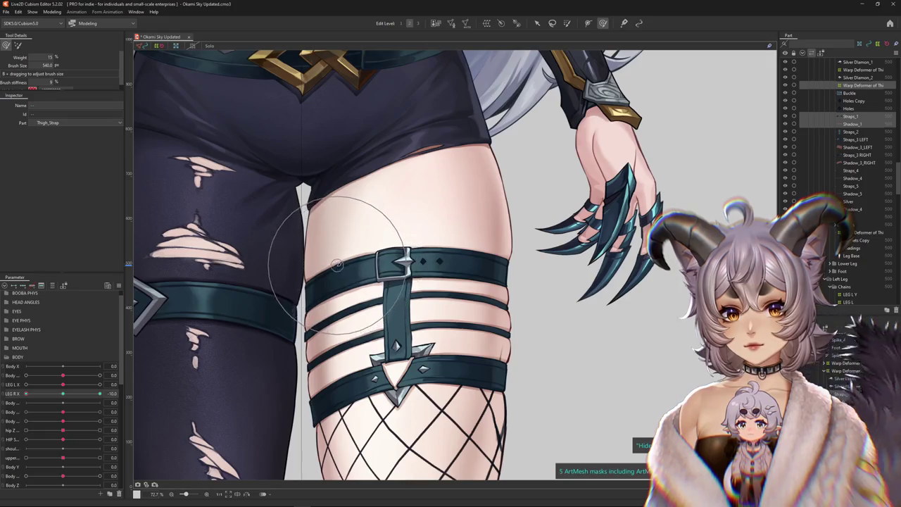
mouse_move(268, 300)
left_mouse_down()
mouse_move(452, 238)
mouse_move(461, 262)
left_mouse_up()
left_click_drag(405, 259, 390, 257)
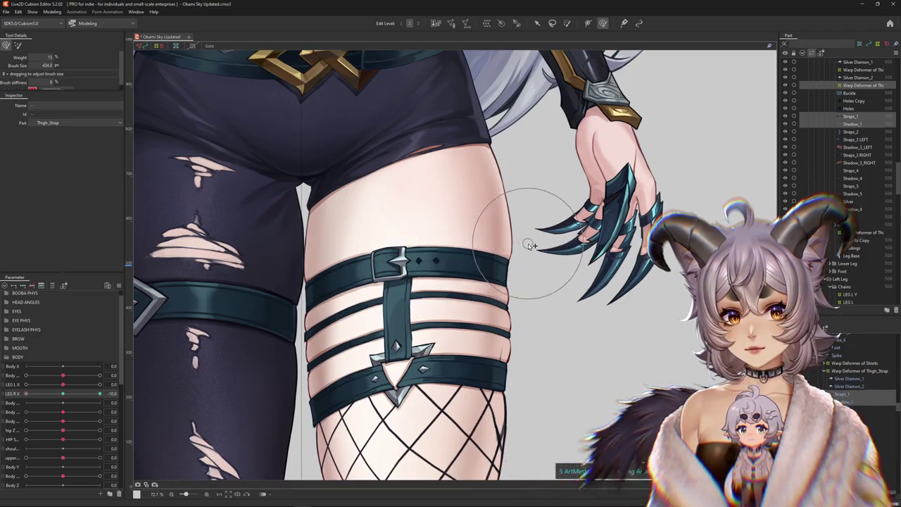
left_click_drag(398, 303, 385, 310)
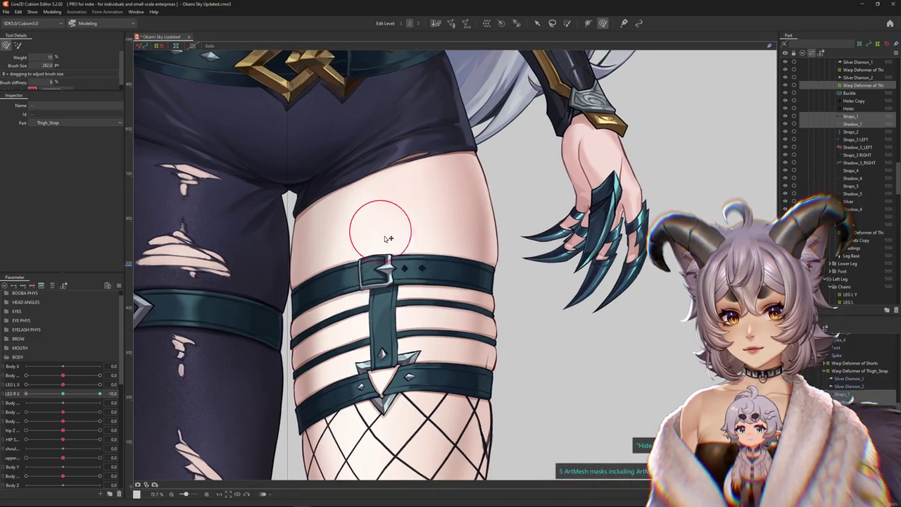
scroll(363, 237, "down", 3)
Step: Scrub LEG R X to check the strap, enlarging the brush and recentring on it
left_click_drag(99, 393, 26, 400)
scroll(369, 274, "up", 5)
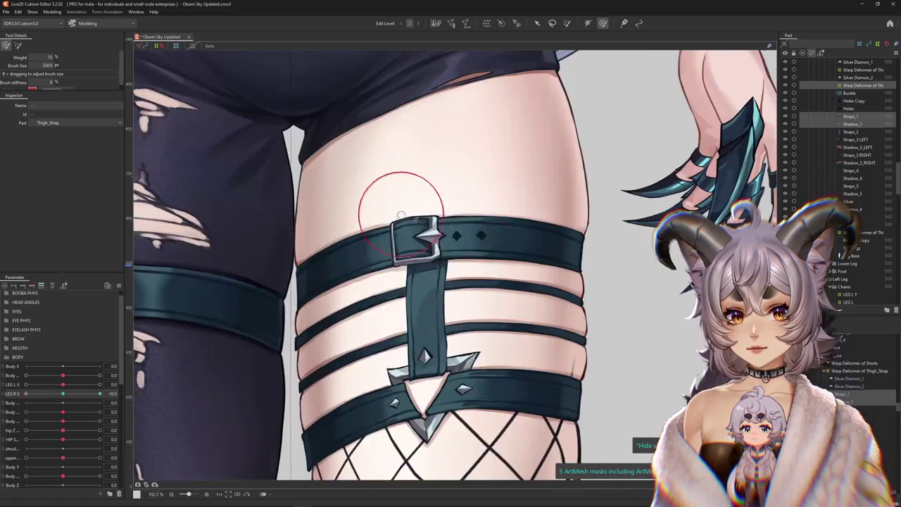
left_click_drag(423, 239, 490, 246)
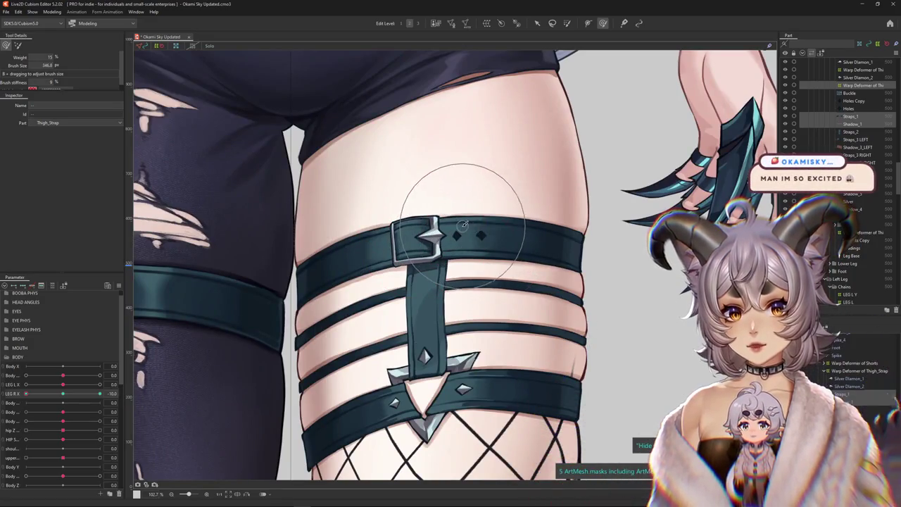
left_click_drag(448, 295, 416, 317)
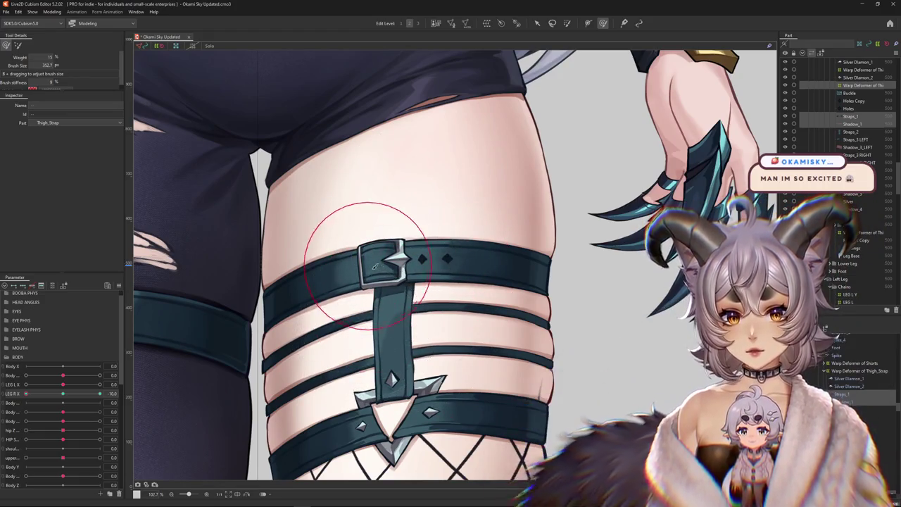
scroll(433, 327, "down", 4)
left_click_drag(433, 327, 370, 311)
mouse_move(26, 394)
left_mouse_down()
mouse_move(40, 396)
mouse_move(25, 394)
left_mouse_up()
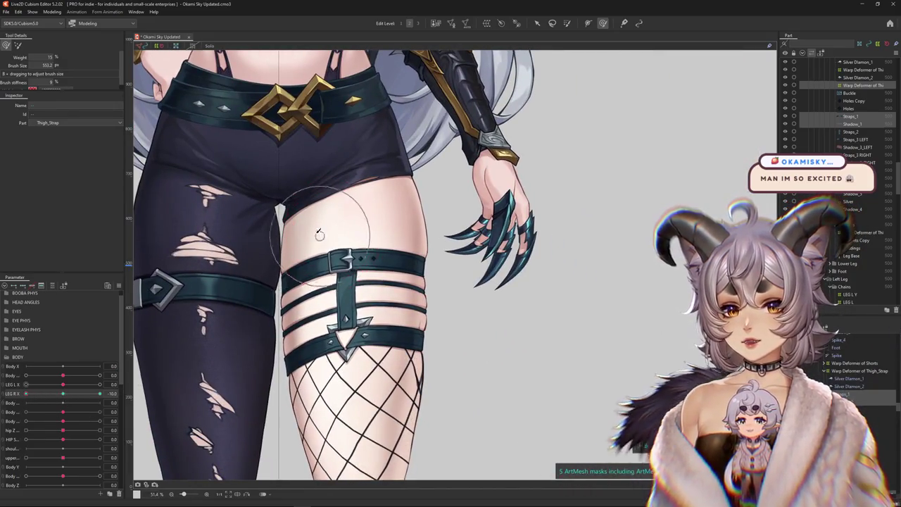
scroll(307, 267, "up", 2)
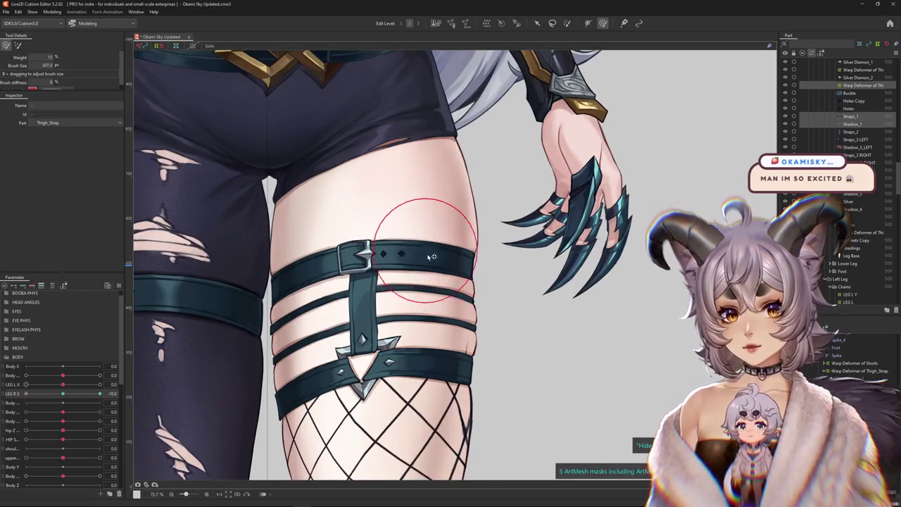
left_click_drag(433, 257, 411, 264)
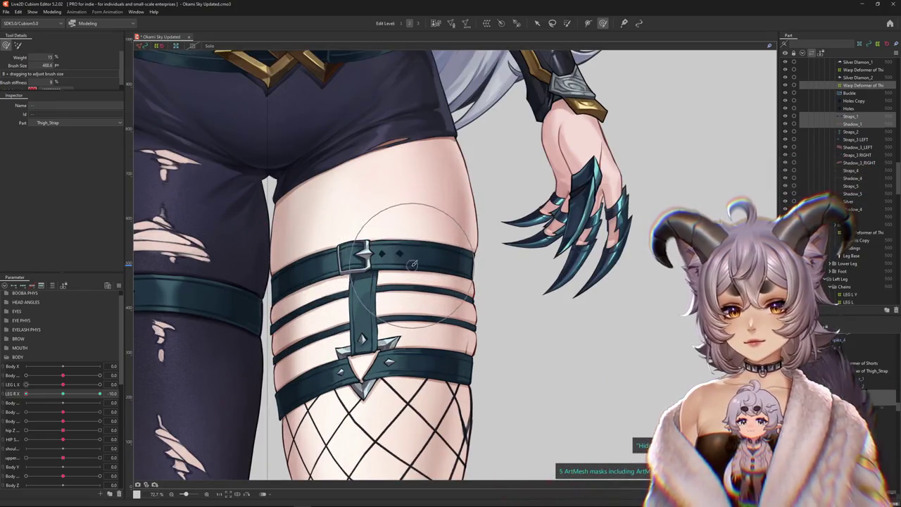
Step: Enter and exit Mesh Edit on the top strap
double_click(497, 253)
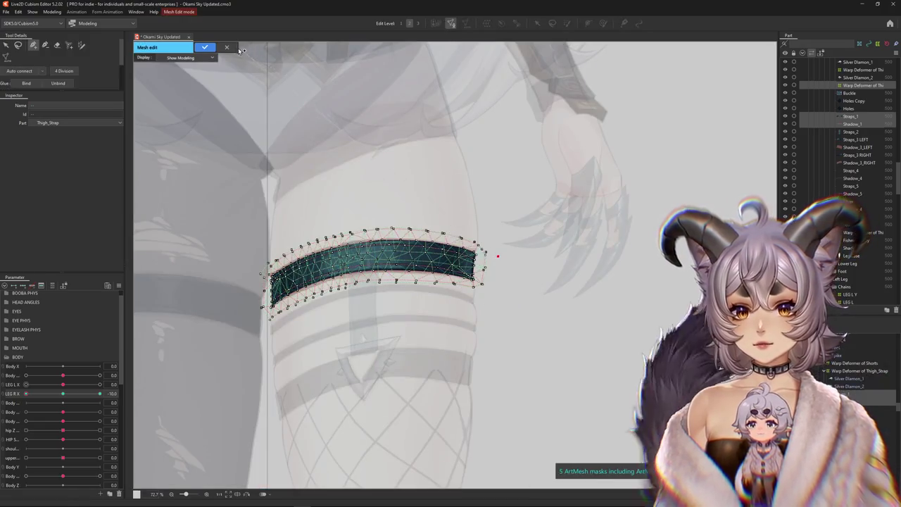
left_click(226, 48)
left_click(452, 266)
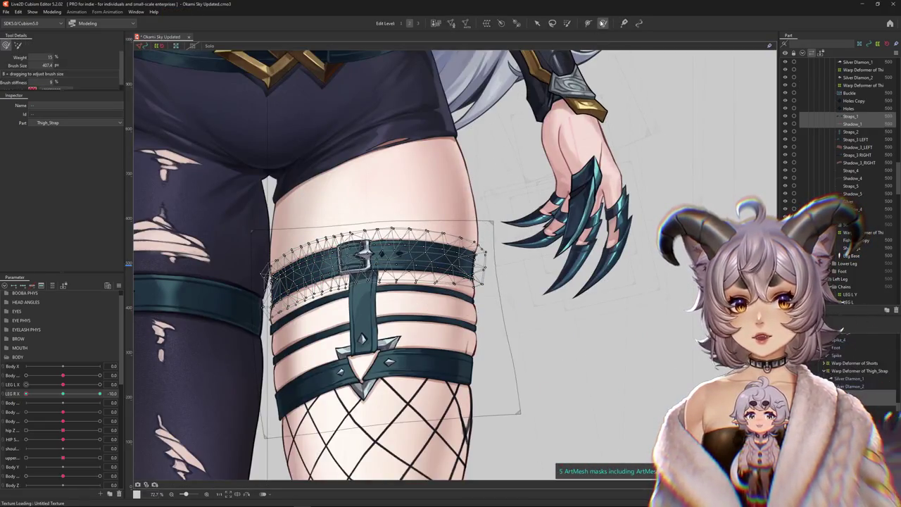
Step: Select then deselect the top strap and buckle, and preview them moving with LEG R X
scroll(347, 318, "up", 3)
scroll(366, 257, "up", 2)
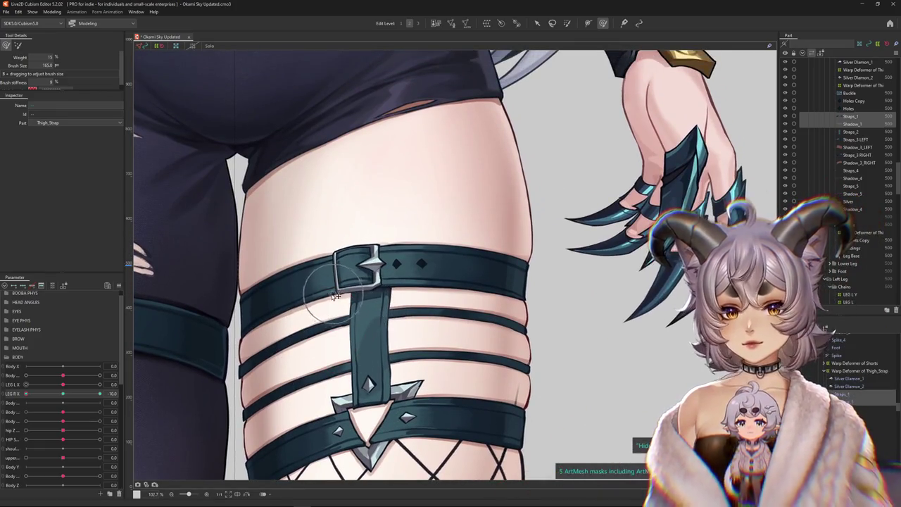
left_click(375, 347)
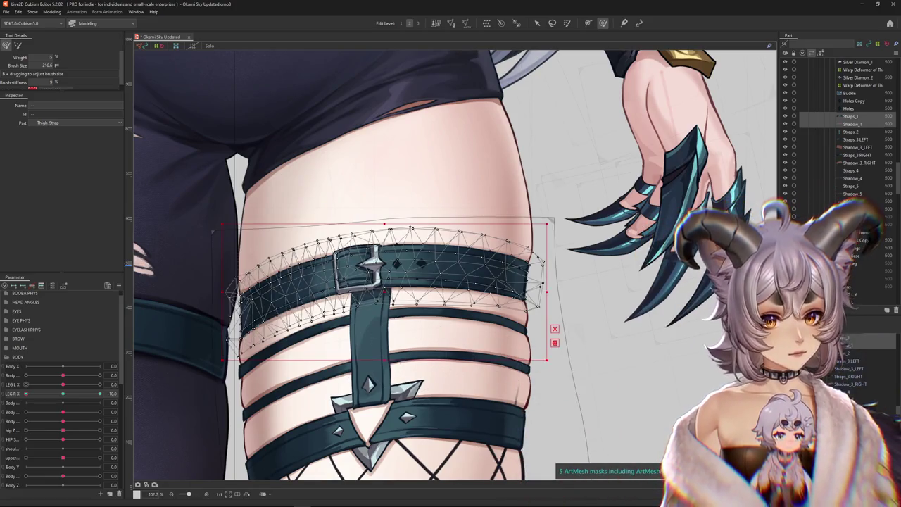
left_click(507, 398)
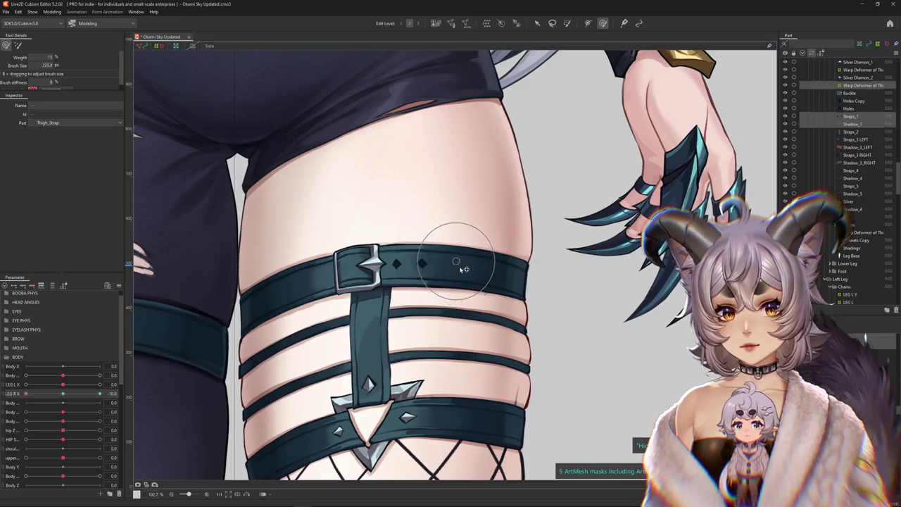
scroll(450, 271, "down", 2)
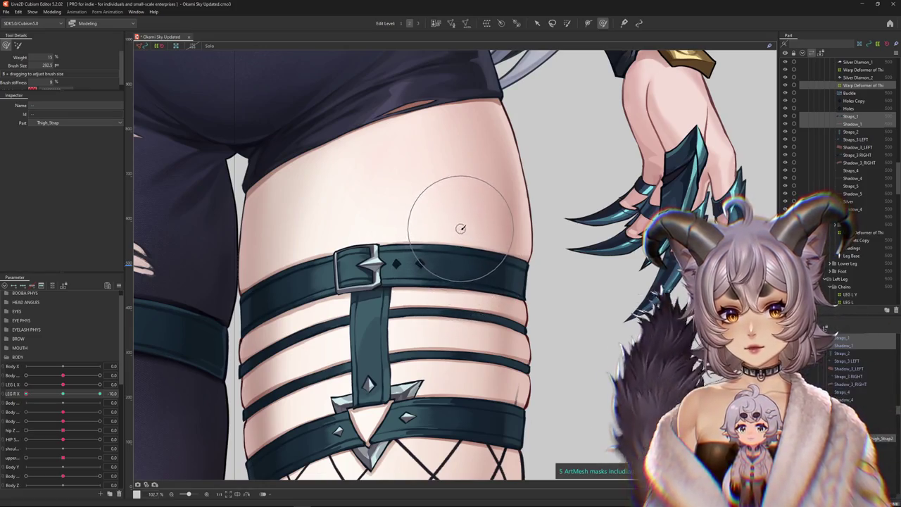
scroll(458, 225, "down", 2)
left_click_drag(26, 394, 67, 395)
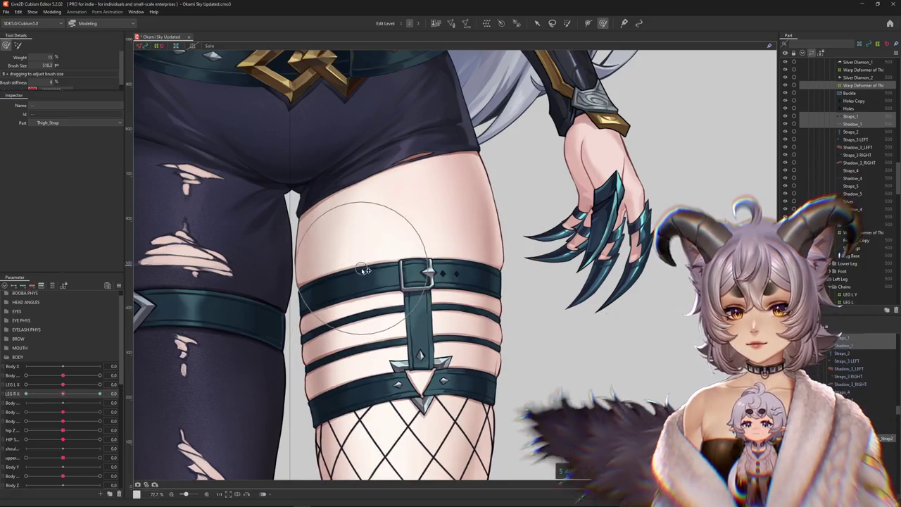
Step: Set LEG R X to -10 and frame the right thigh straps, resizing the deform brush
left_click_drag(381, 265, 462, 258)
scroll(461, 258, "down", 3)
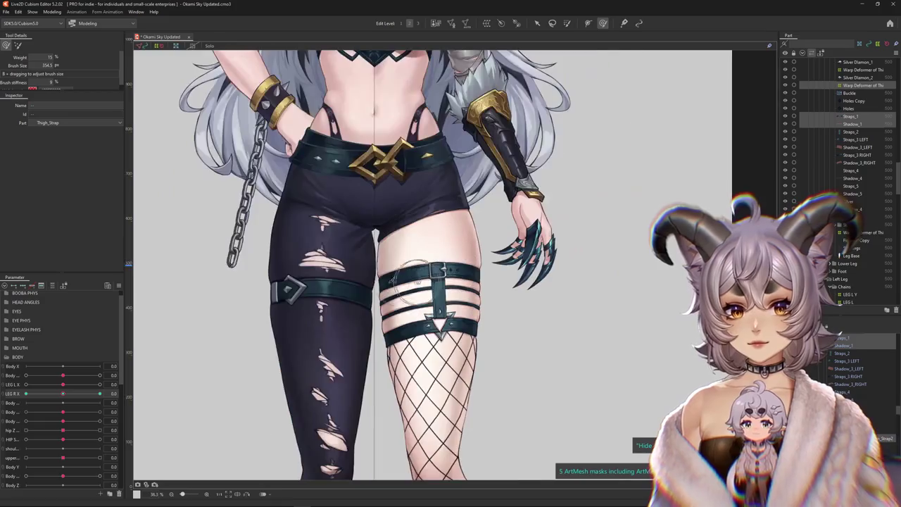
left_click_drag(62, 393, 5, 398)
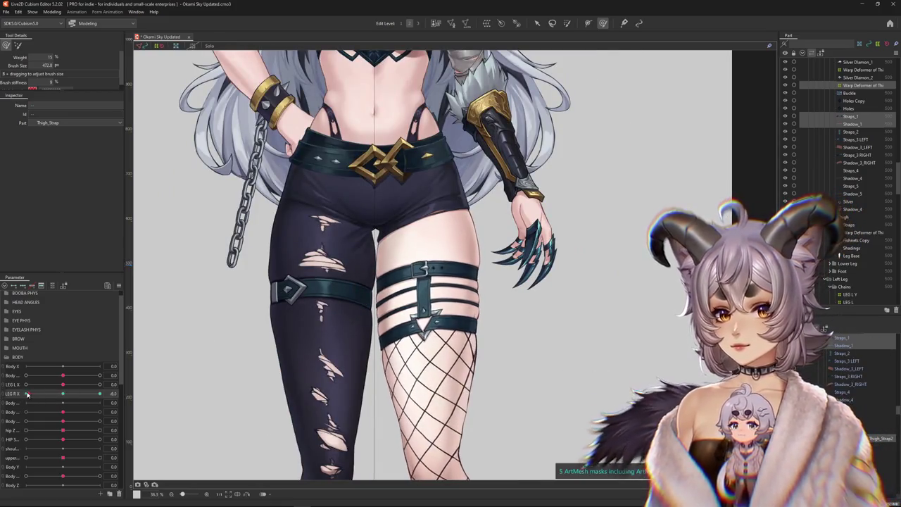
scroll(429, 267, "up", 3)
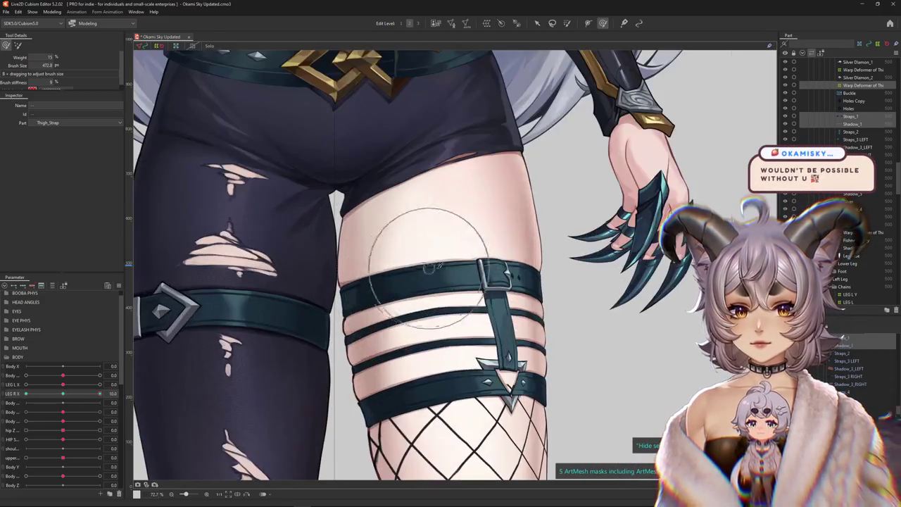
left_click_drag(473, 259, 437, 270)
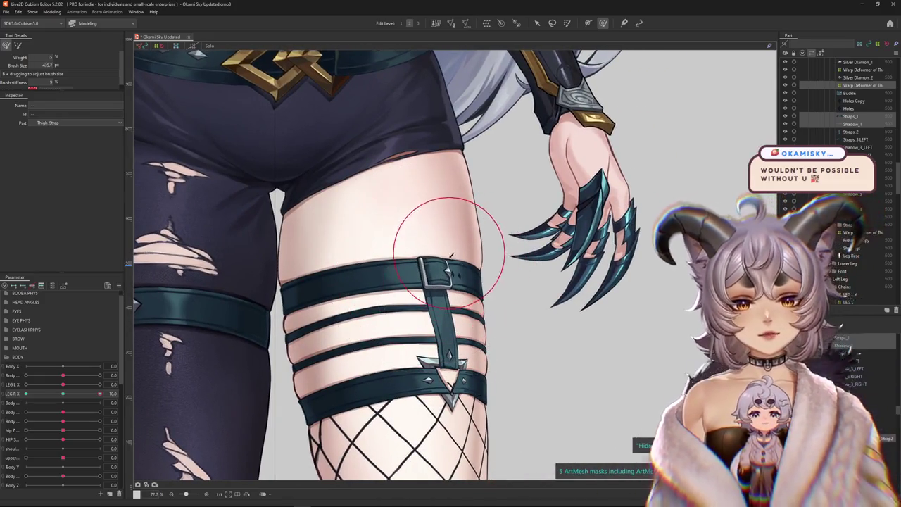
scroll(423, 268, "down", 1)
scroll(422, 271, "up", 3)
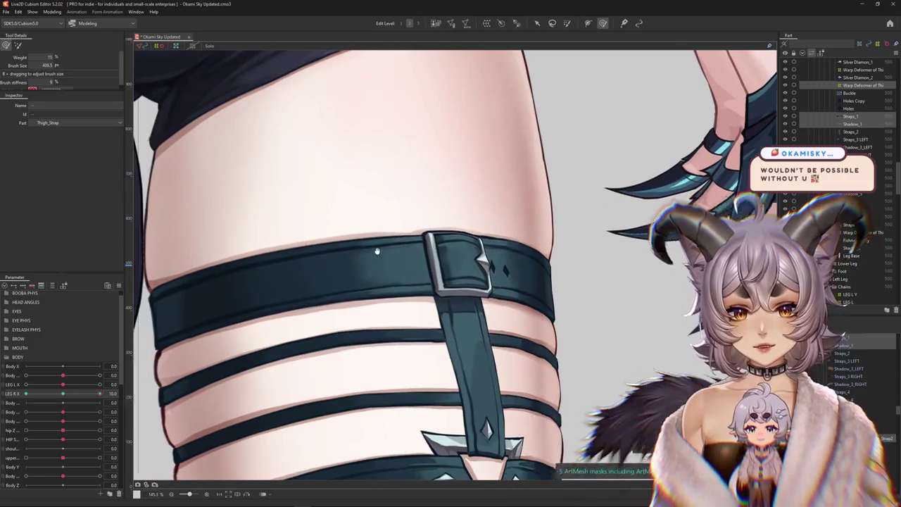
left_click_drag(329, 268, 409, 240)
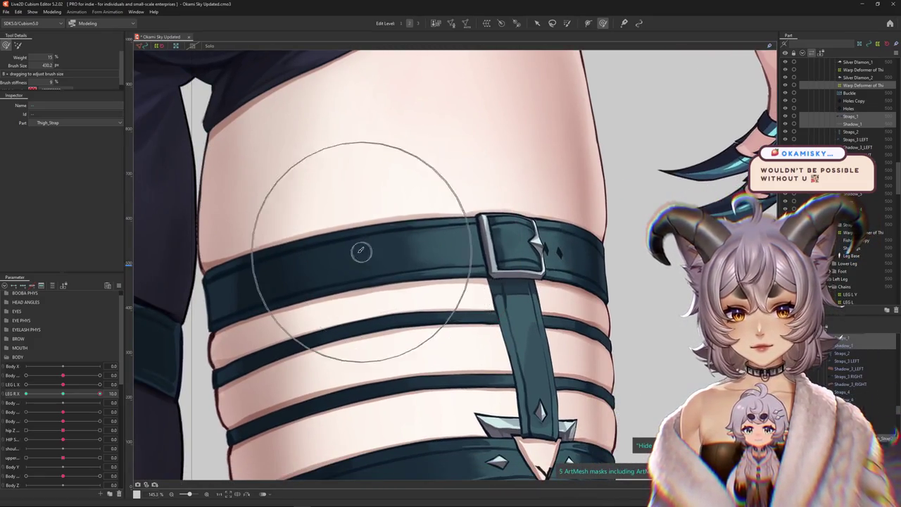
scroll(232, 212, "down", 3)
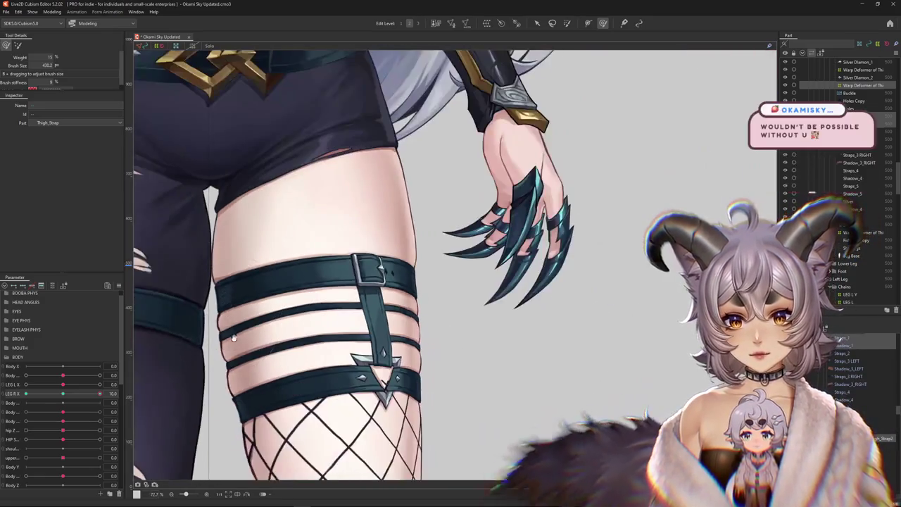
left_click_drag(270, 317, 319, 282)
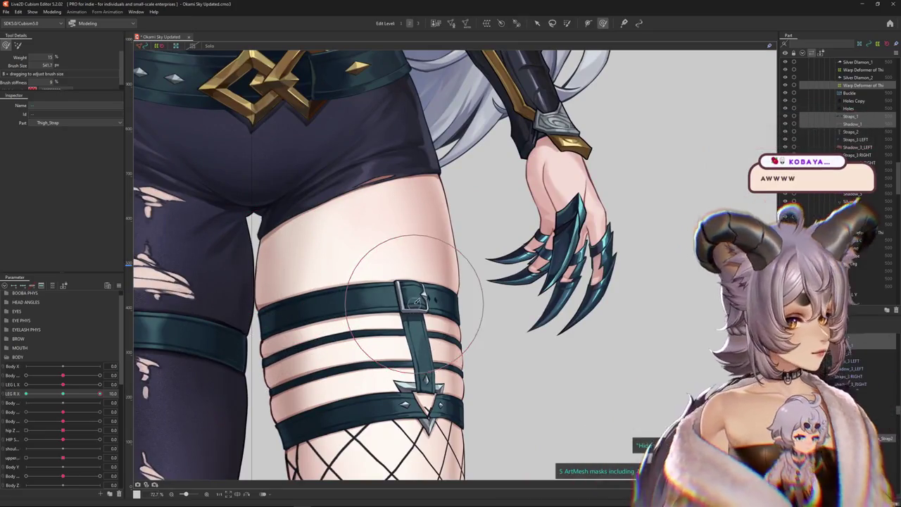
Step: Mirror the canvas horizontally and switch LEG R X to 10
left_click(246, 493)
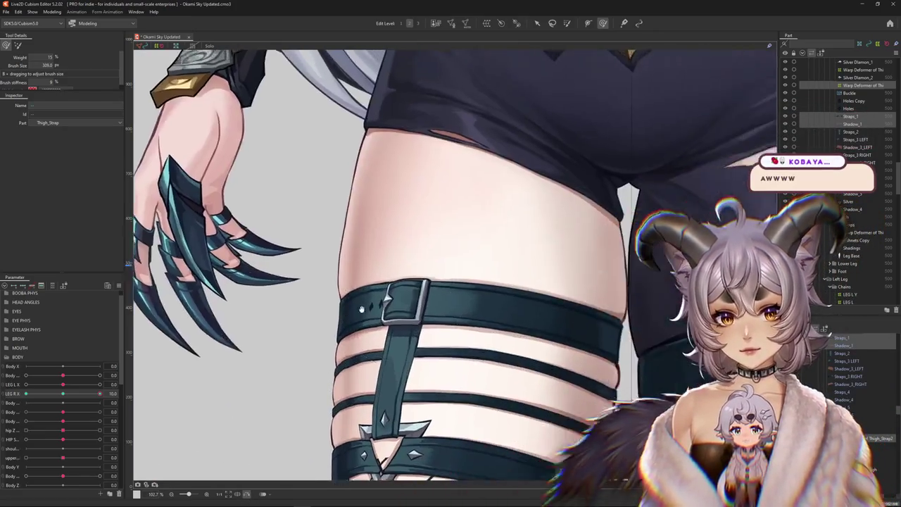
scroll(209, 345, "down", 1)
left_click_drag(72, 396, 99, 394)
scroll(319, 268, "up", 2)
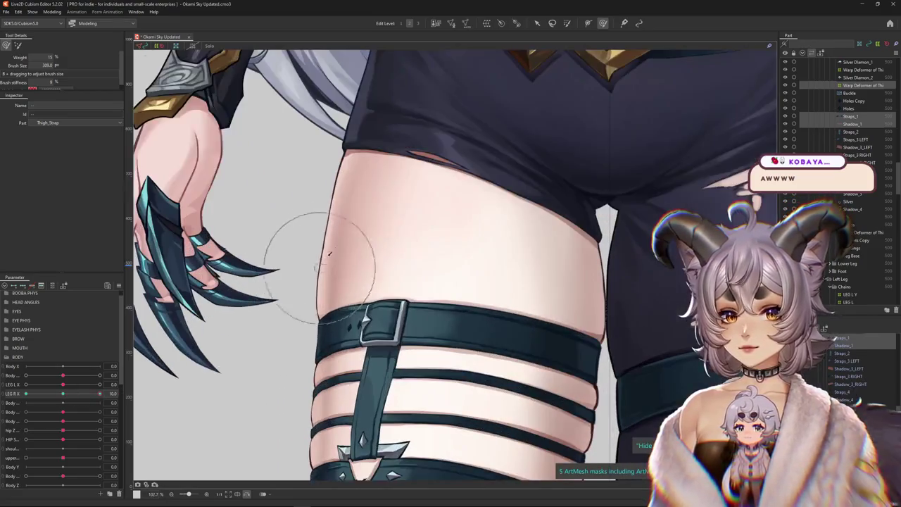
Step: Pull the buckle and top strap into a tighter thigh curve, adjusting brush size
left_click_drag(386, 298, 384, 347)
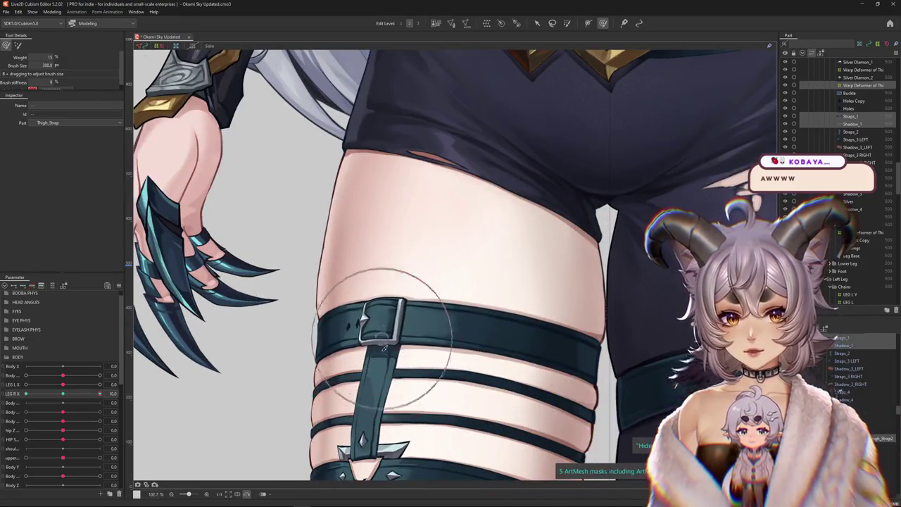
mouse_move(386, 308)
left_mouse_down()
mouse_move(328, 264)
mouse_move(453, 283)
left_mouse_up()
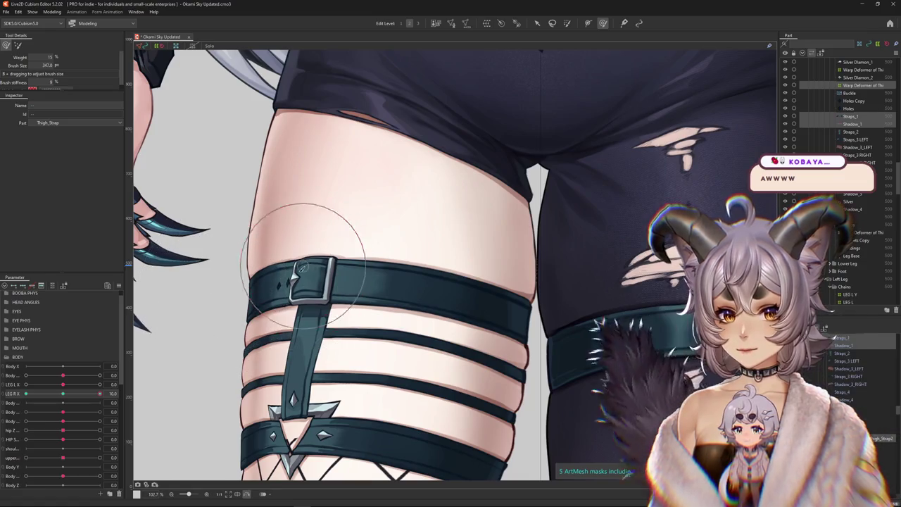
left_click_drag(302, 268, 359, 275)
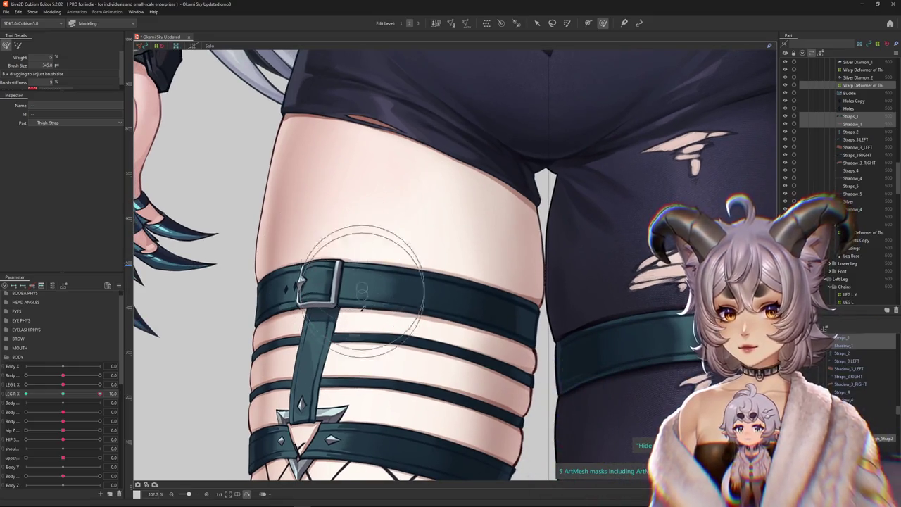
left_click_drag(305, 237, 346, 271)
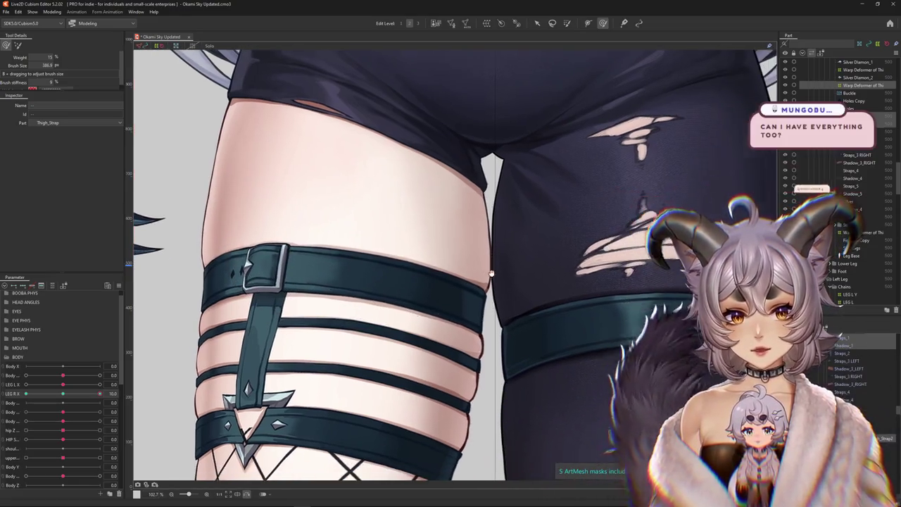
left_click_drag(493, 261, 436, 246)
left_click_drag(373, 237, 446, 241)
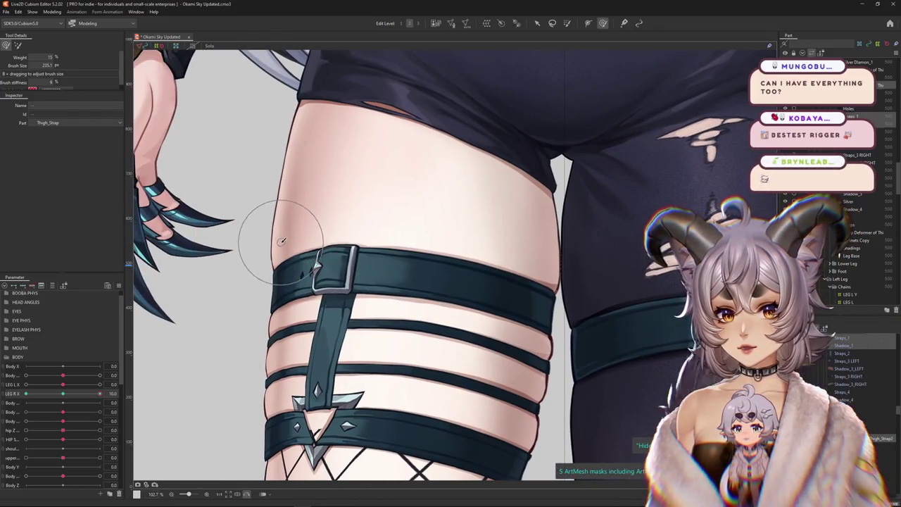
left_click_drag(283, 231, 318, 276)
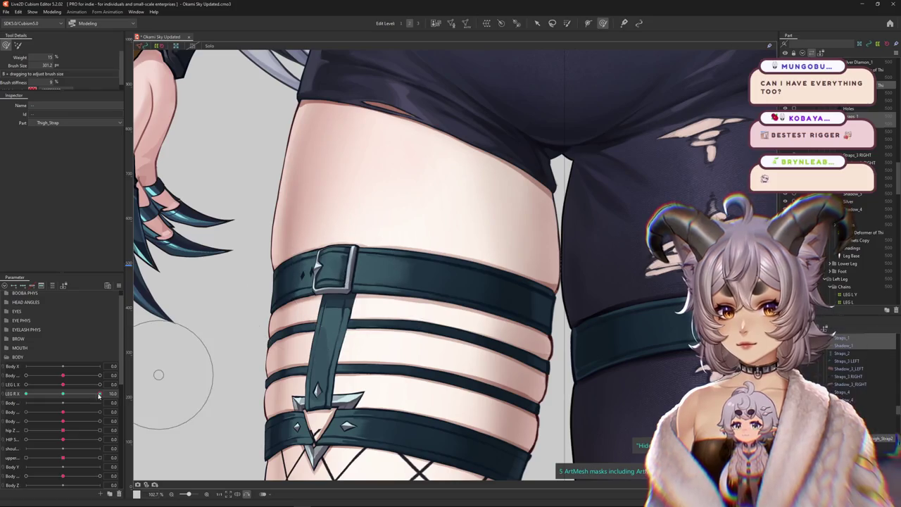
Step: Resize the deform brush to about 349 and swing LEG R X negative to preview the strap
left_click_drag(98, 397, 145, 402)
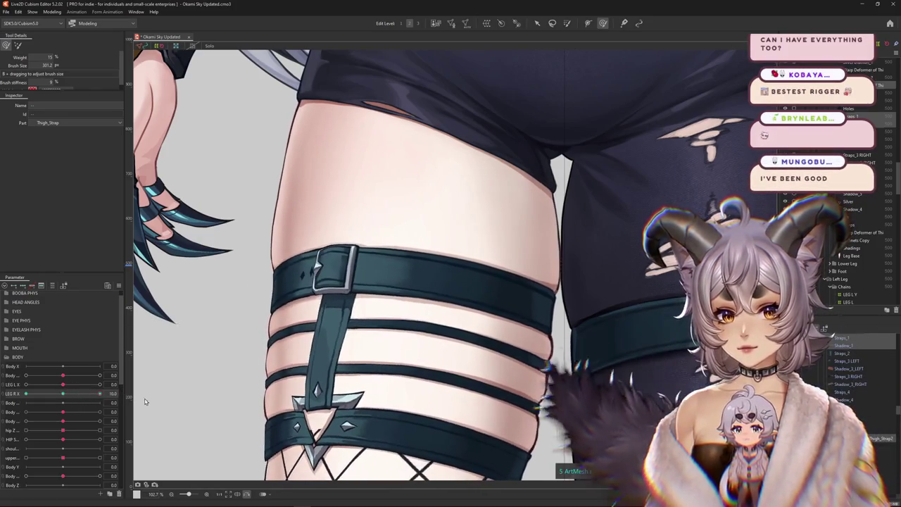
scroll(235, 288, "up", 3)
left_click_drag(245, 289, 258, 296)
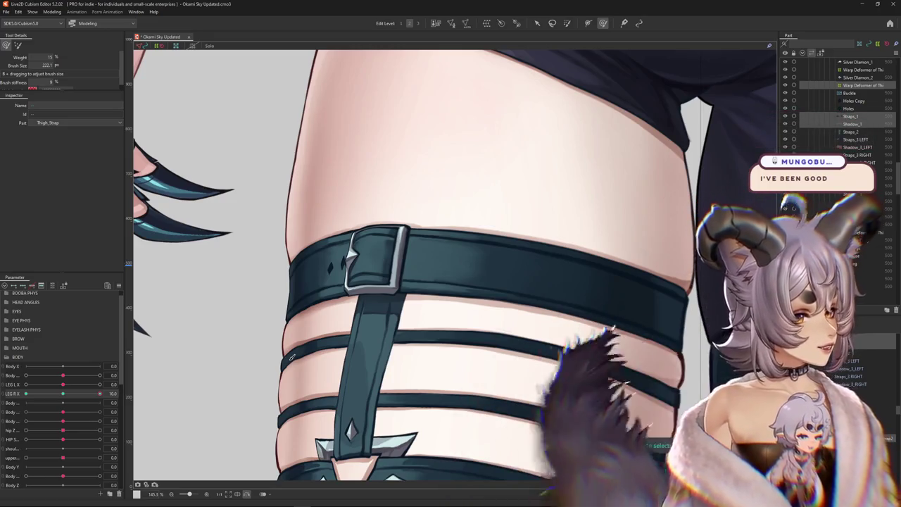
scroll(296, 313, "down", 4)
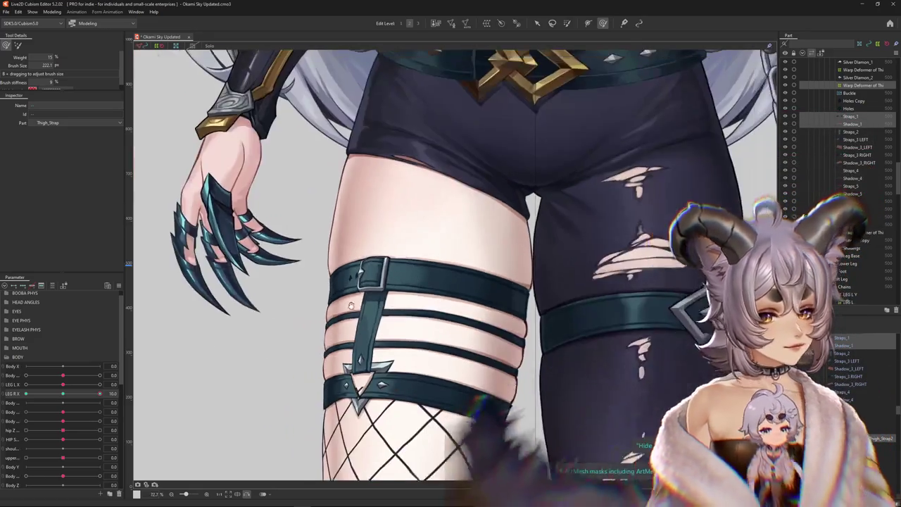
scroll(350, 320, "up", 2)
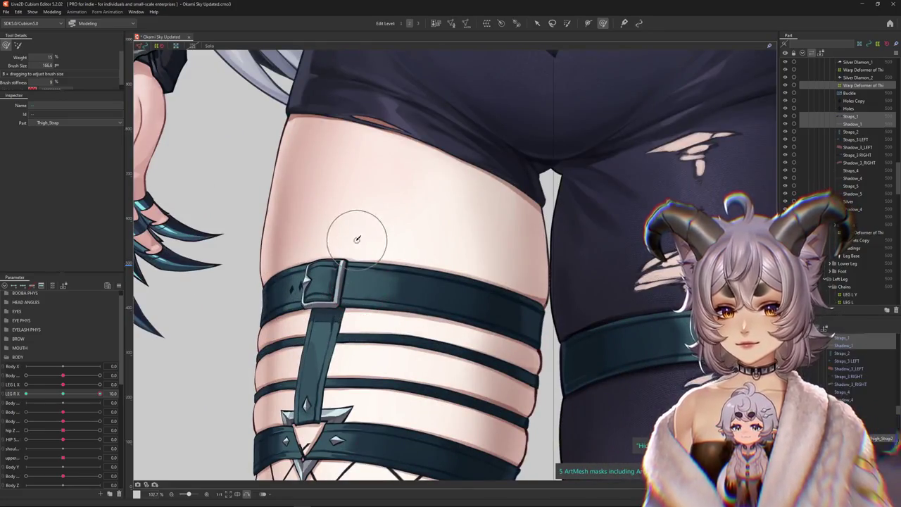
scroll(356, 276, "down", 2)
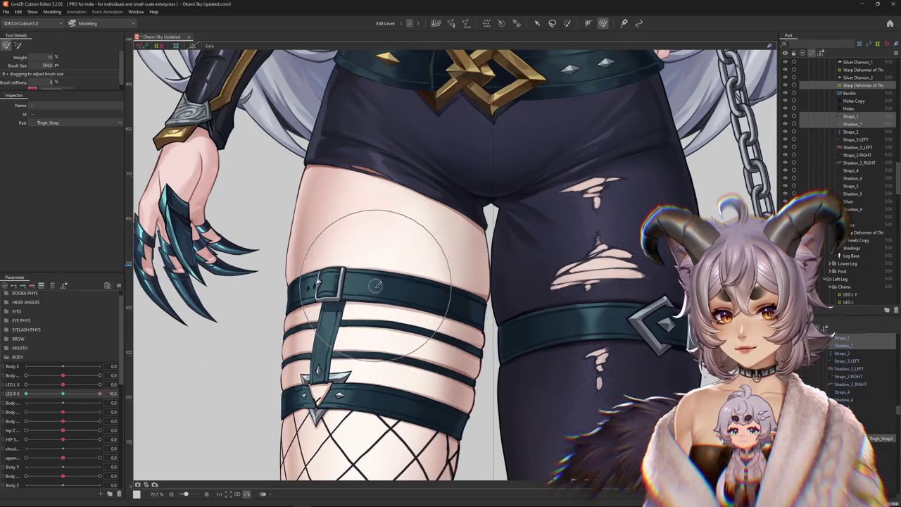
left_click_drag(384, 291, 341, 261)
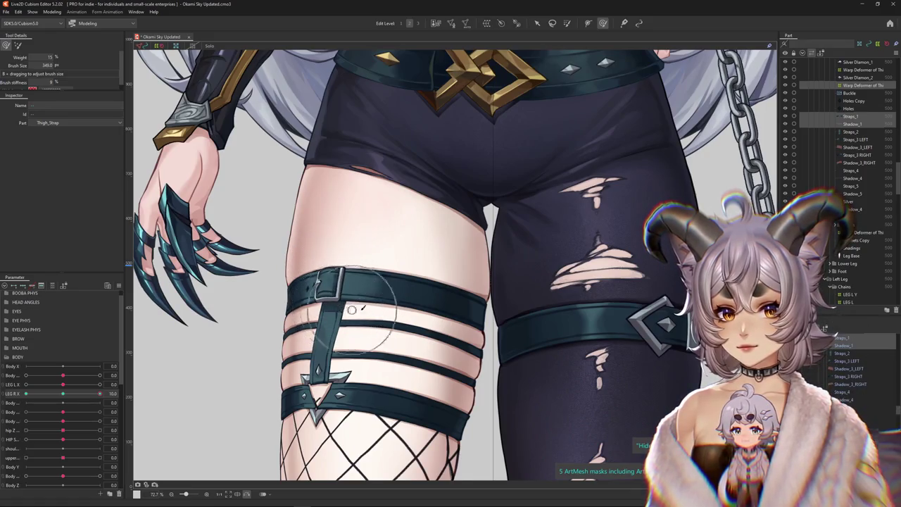
scroll(352, 310, "down", 2)
mouse_move(99, 394)
left_mouse_down()
mouse_move(33, 394)
mouse_move(119, 399)
left_mouse_up()
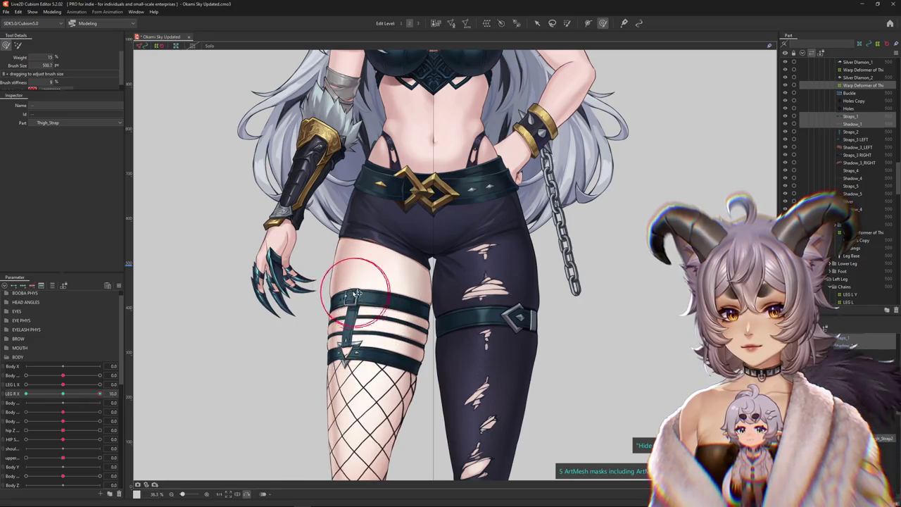
Step: Enlarge the brush to about 567, then check the strap at LEG R X 10, 0 and -10
scroll(355, 294, "up", 2)
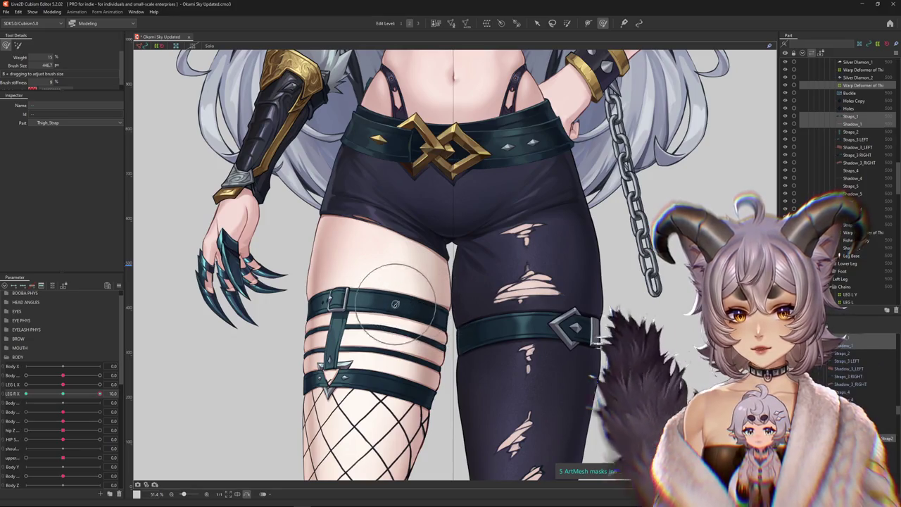
left_click_drag(423, 305, 352, 271)
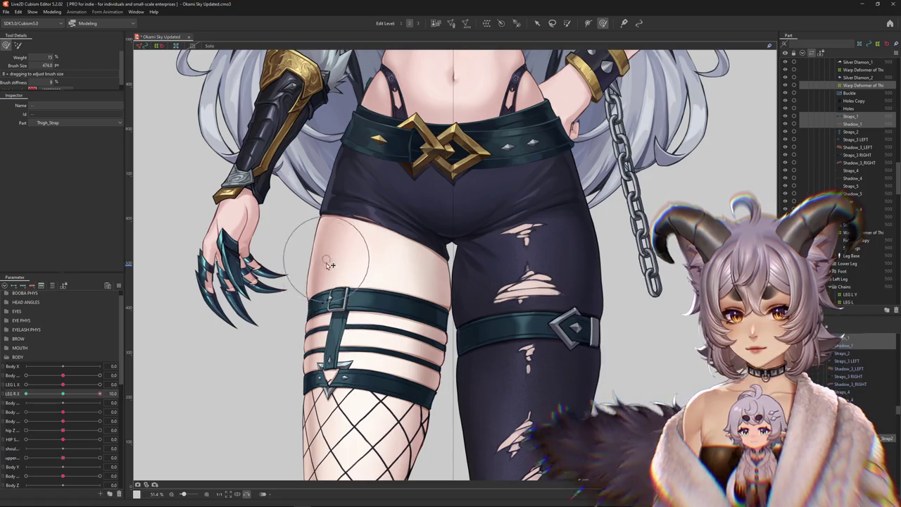
scroll(352, 276, "up", 2)
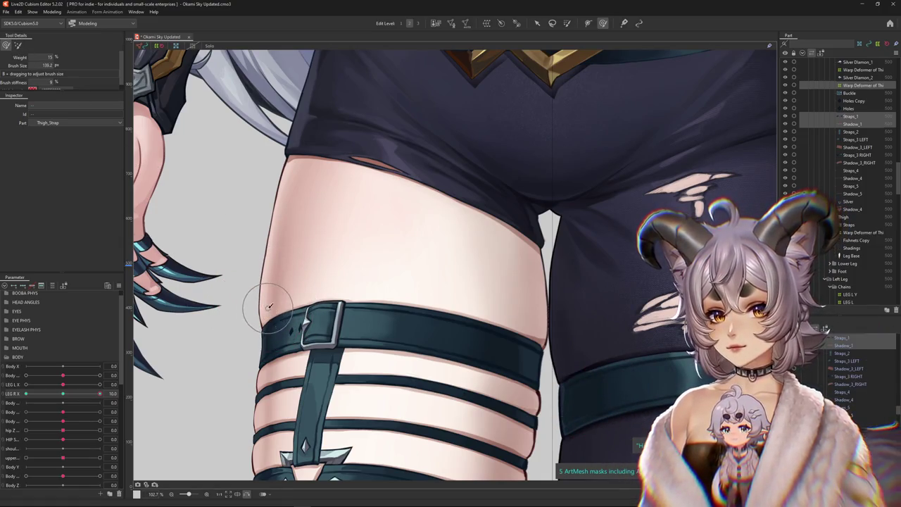
left_click_drag(299, 299, 300, 291)
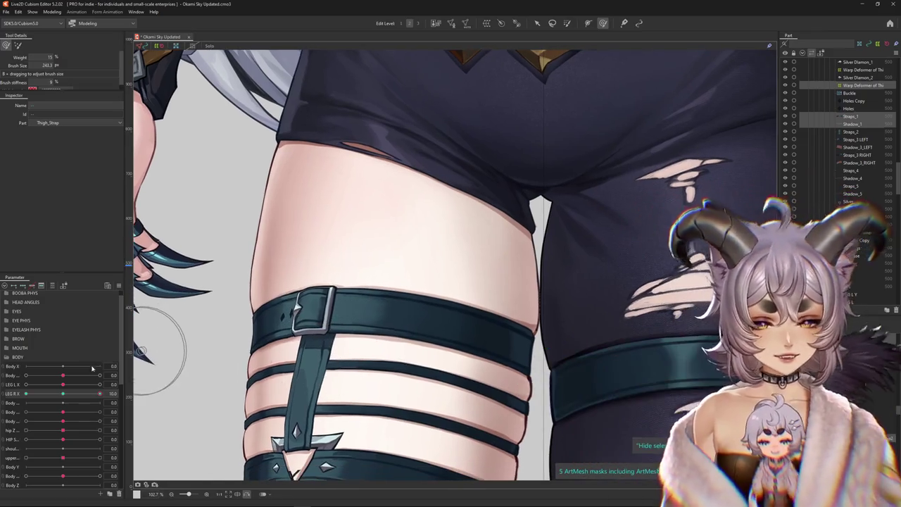
left_click(100, 392)
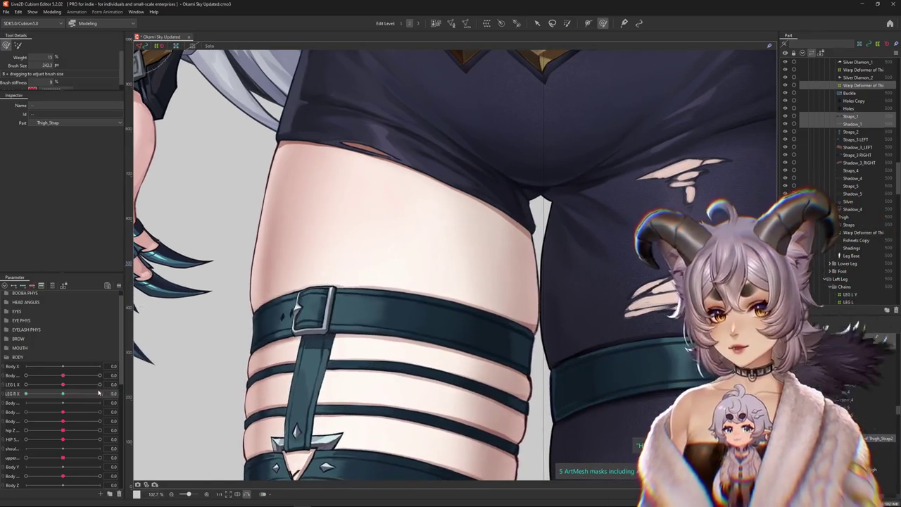
scroll(233, 324, "down", 3)
left_click(66, 395)
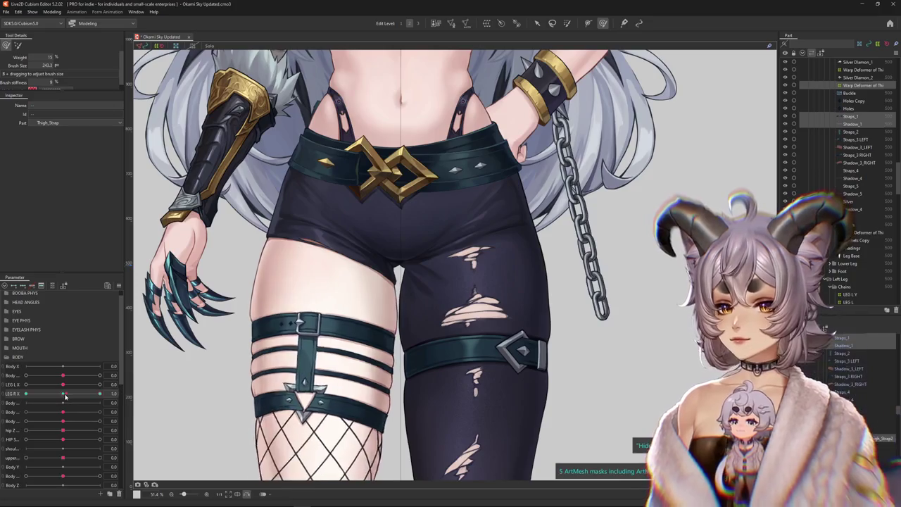
left_click_drag(65, 396, 25, 394)
scroll(264, 287, "up", 3)
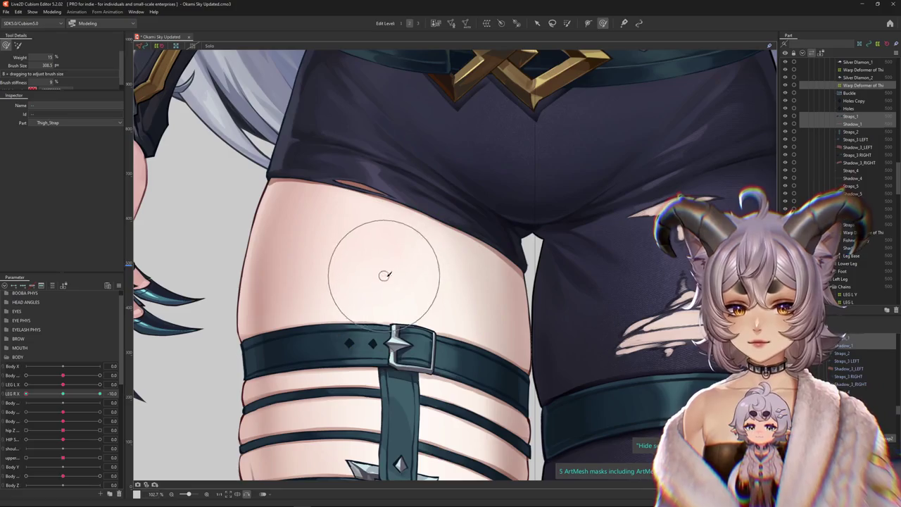
Step: Select the Shadow_1 strap shadow mesh and sweep LEG R X to watch it deform
scroll(394, 373, "down", 1)
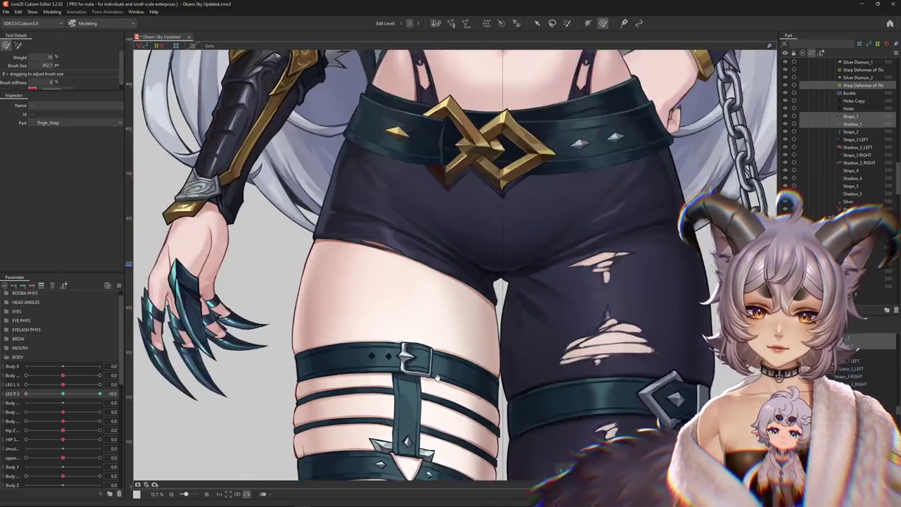
scroll(330, 302, "down", 1)
scroll(417, 309, "down", 1)
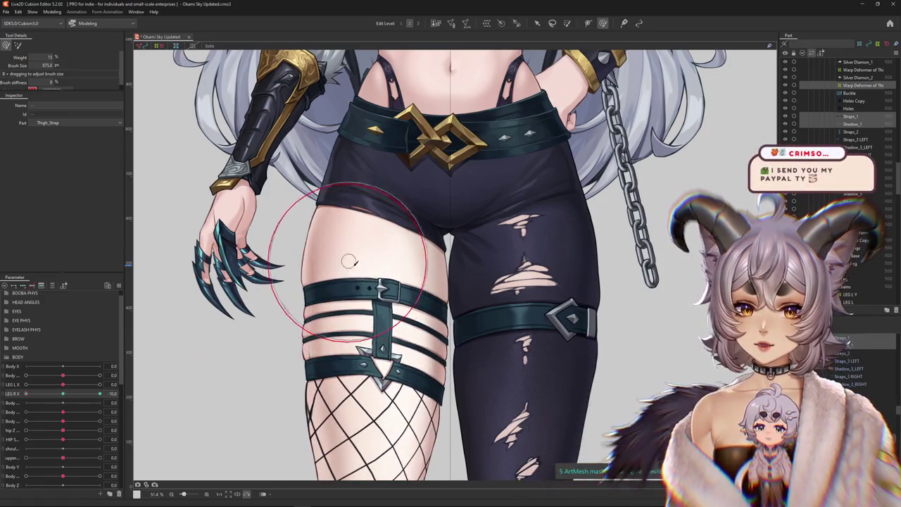
scroll(438, 301, "up", 1)
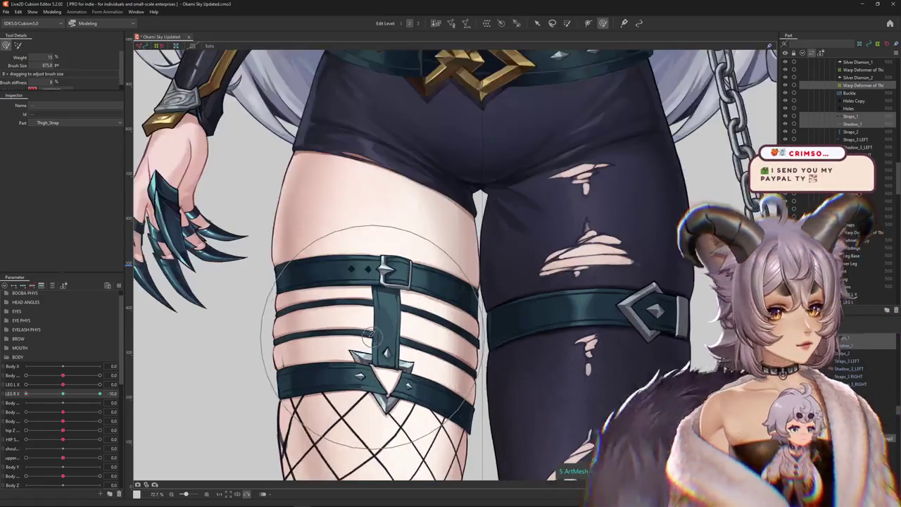
scroll(395, 296, "up", 1)
scroll(348, 287, "up", 2)
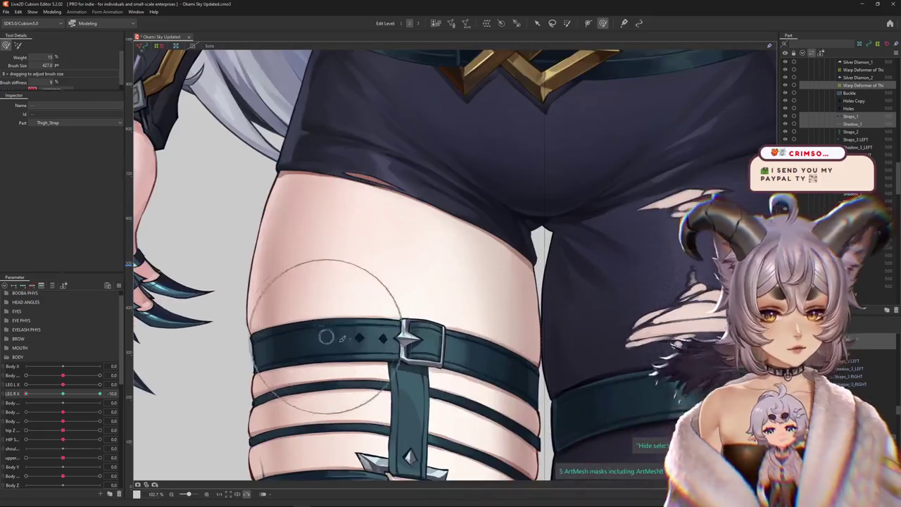
left_click(366, 353)
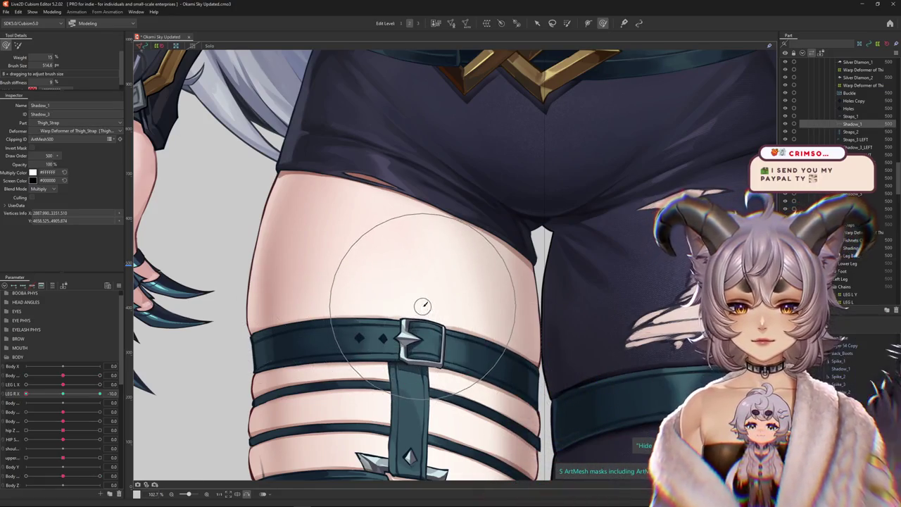
scroll(377, 355, "down", 1)
left_click_drag(63, 394, 26, 393)
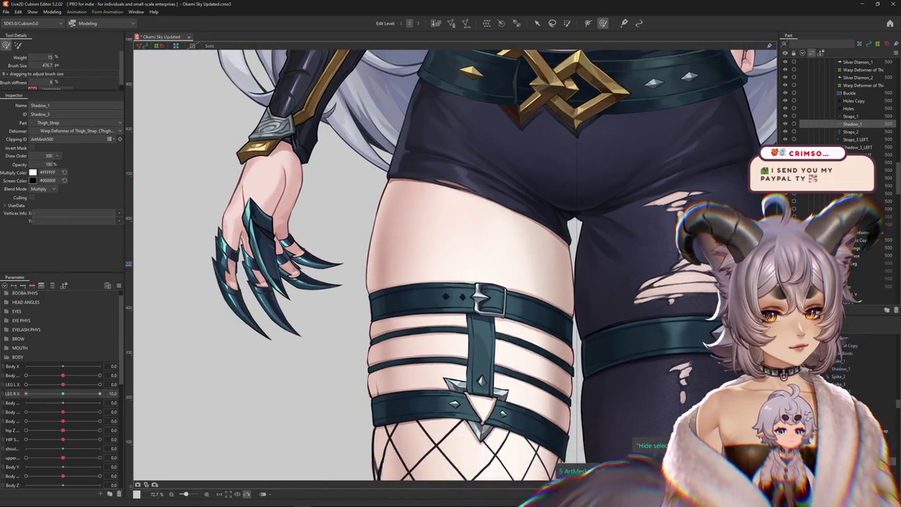
scroll(352, 282, "up", 1)
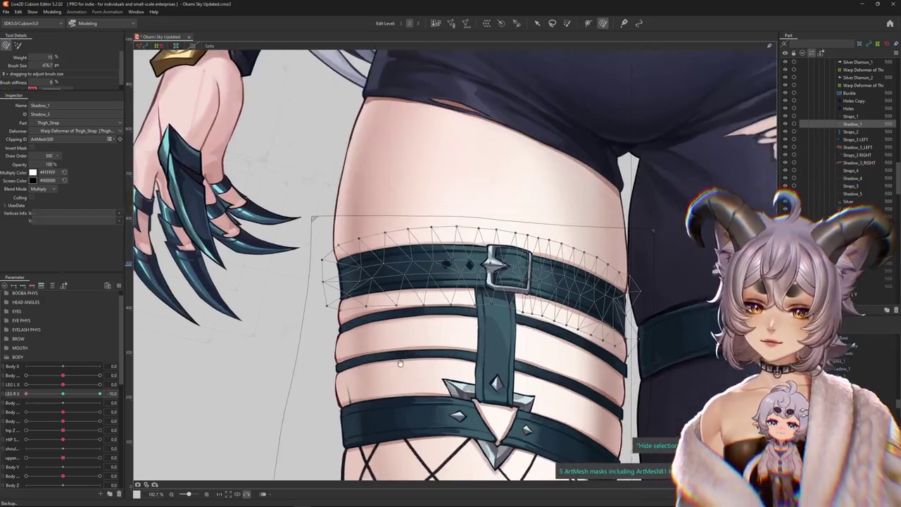
Step: Clear the mesh selection and brush the upper thigh strap into shape
left_click(331, 264)
key("Escape")
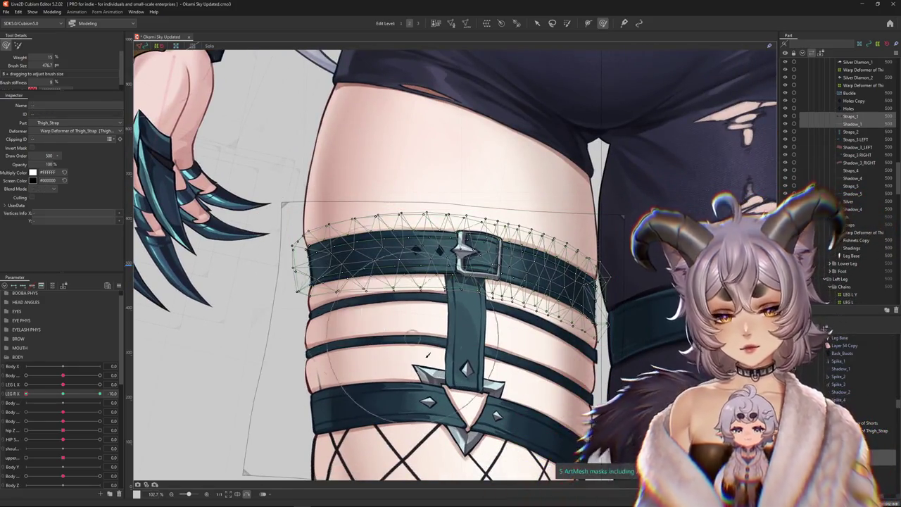
left_click(290, 233)
mouse_move(289, 233)
left_mouse_down()
mouse_move(291, 220)
mouse_move(293, 322)
left_mouse_up()
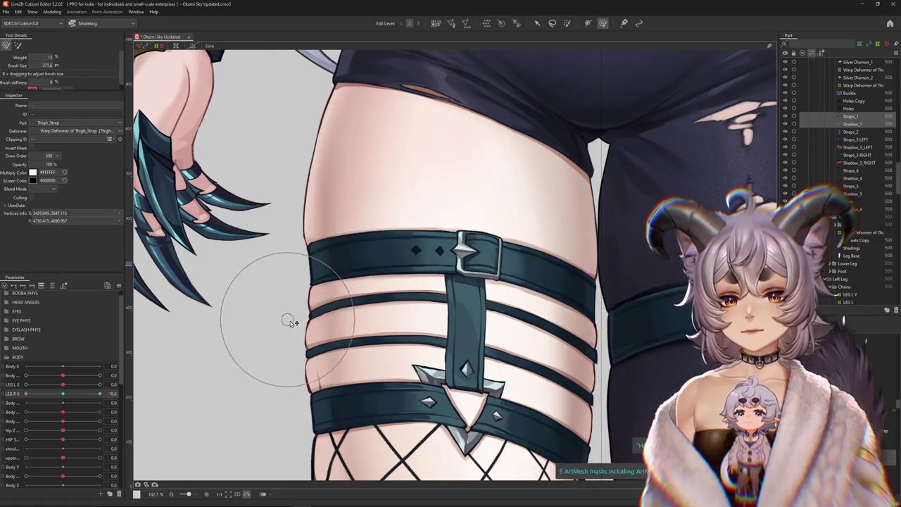
Step: Select the Buckle mesh from the pick list under the buckle
scroll(292, 322, "down", 3)
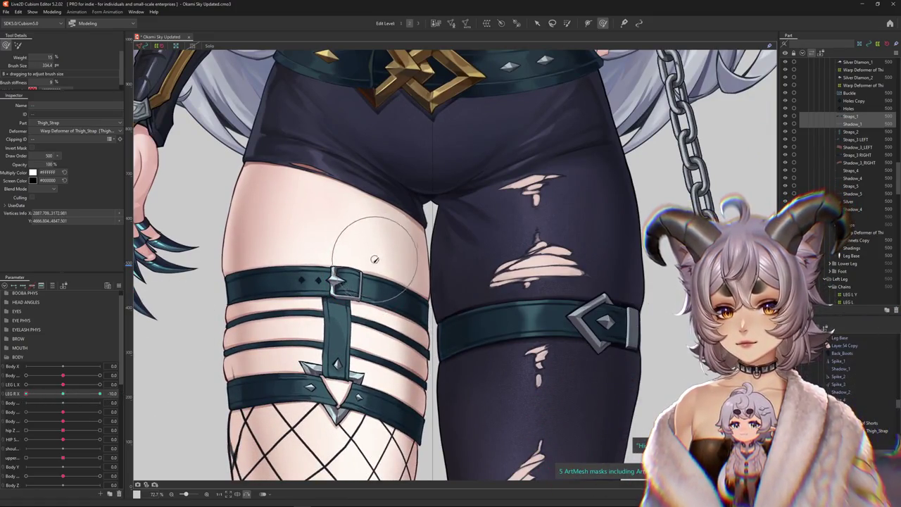
scroll(359, 299, "up", 3)
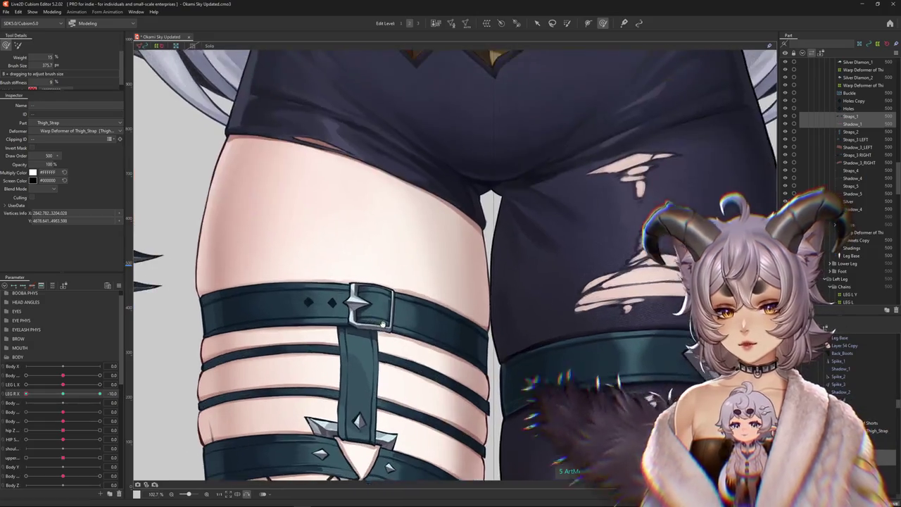
right_click(412, 341)
left_click(423, 352)
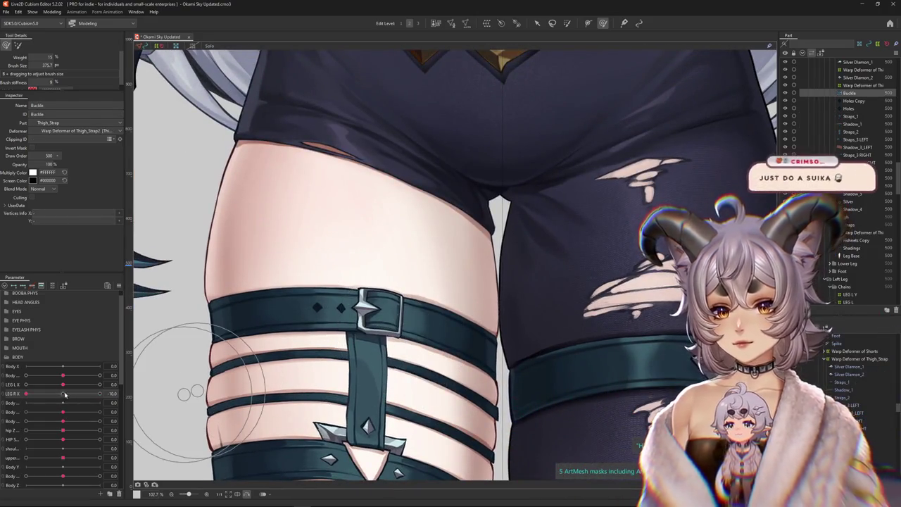
Step: Select the Warp Deformer of Thigh_Strap2 with LEG R X back at 10
left_click(64, 395)
right_click(137, 389)
left_click(147, 394)
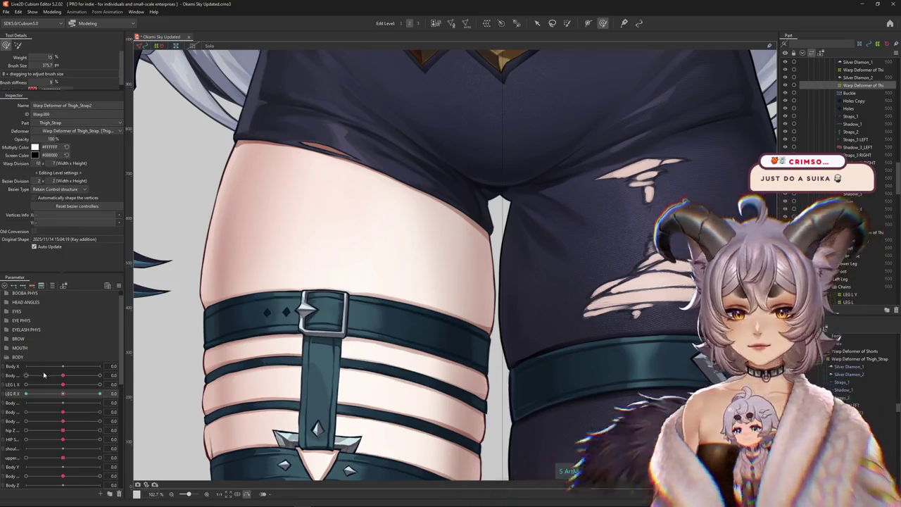
left_click(113, 395)
left_click_drag(248, 338, 301, 282)
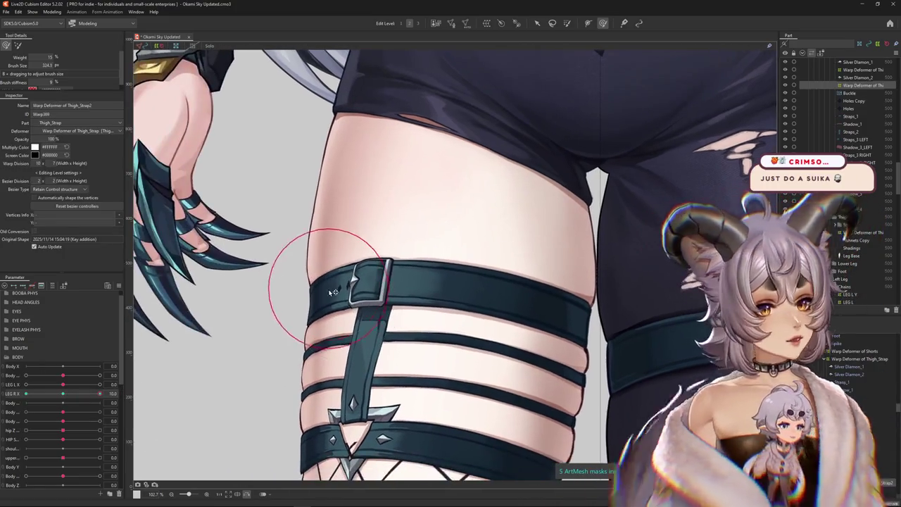
Step: Bend the strap's left side along the thigh, shift the buckle toward mid-thigh, brush about 257
left_click(340, 287)
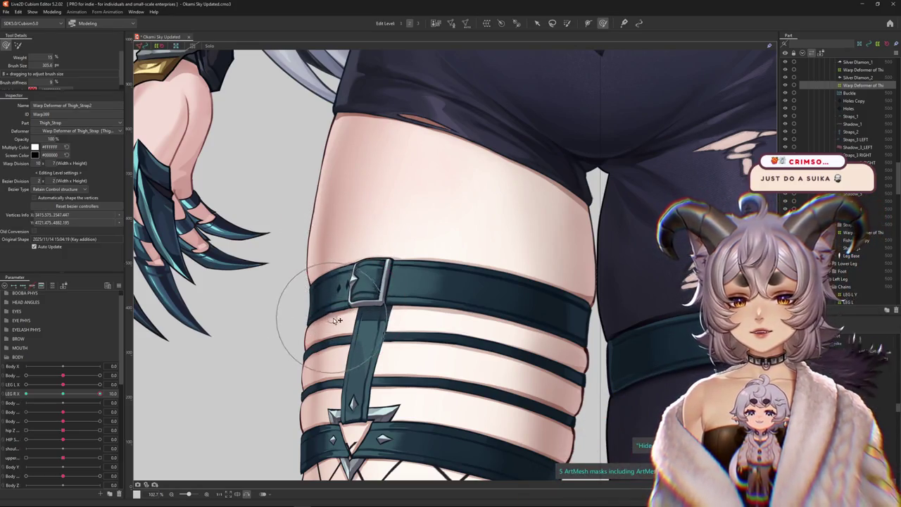
left_click_drag(337, 320, 302, 281)
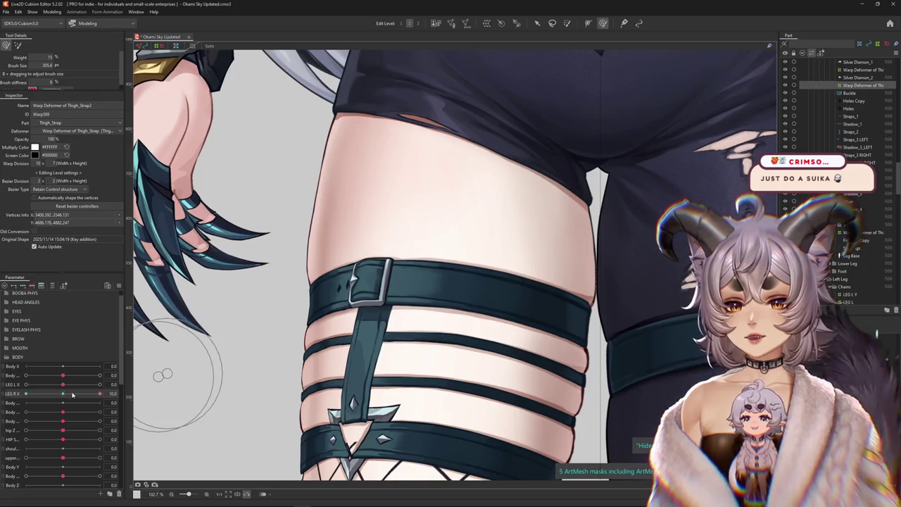
left_click_drag(72, 394, 63, 394)
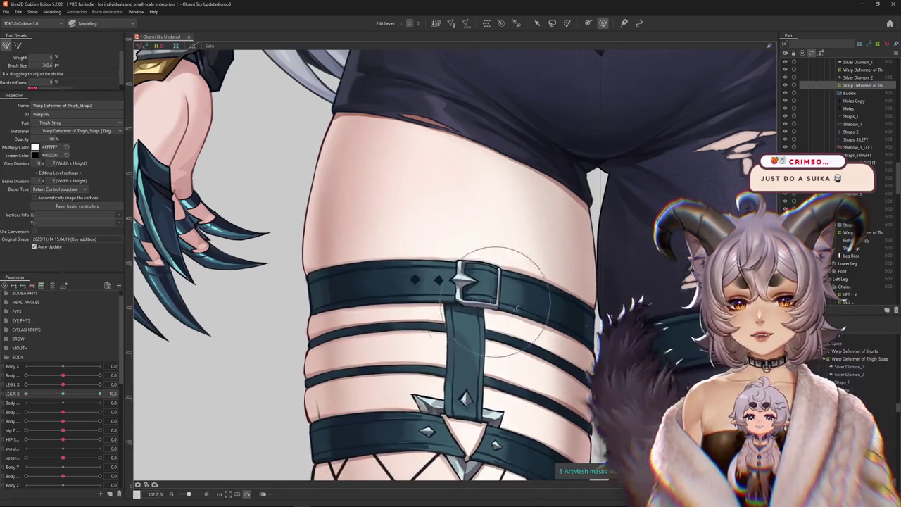
left_click_drag(519, 252, 457, 230)
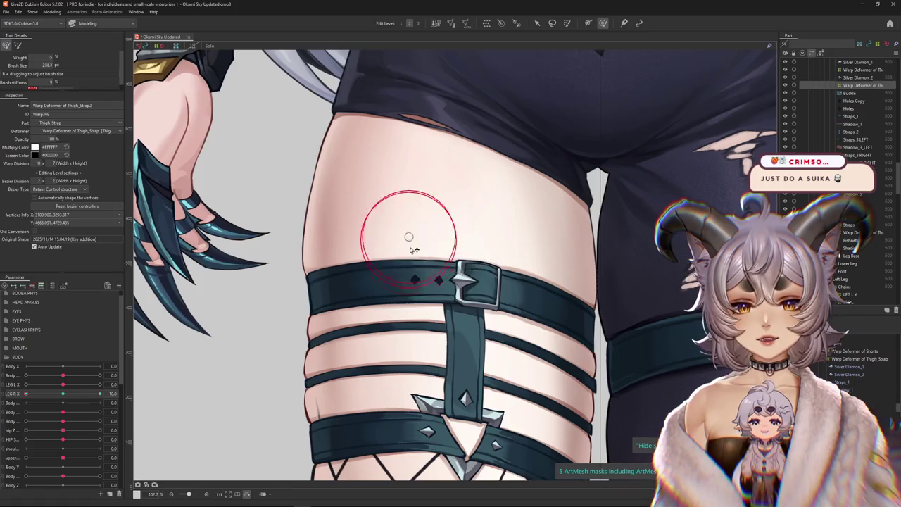
left_click_drag(402, 282, 354, 329)
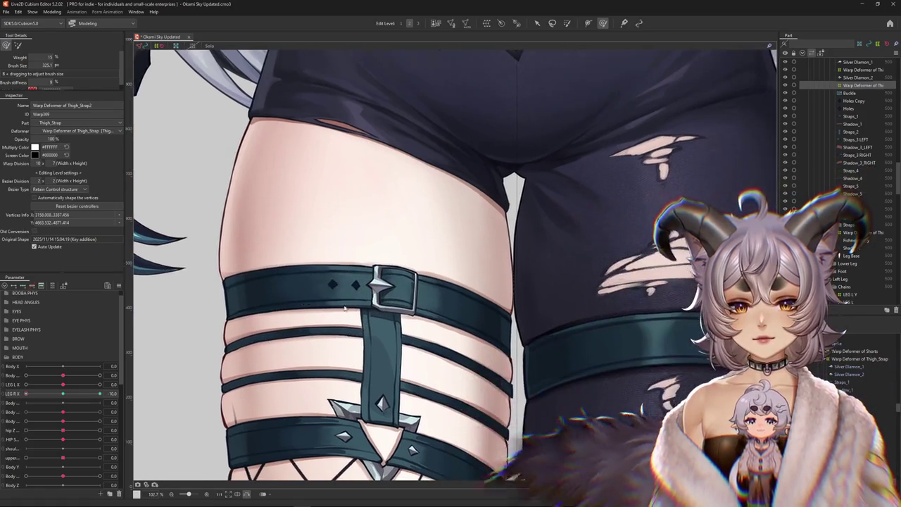
left_click_drag(409, 365, 388, 309)
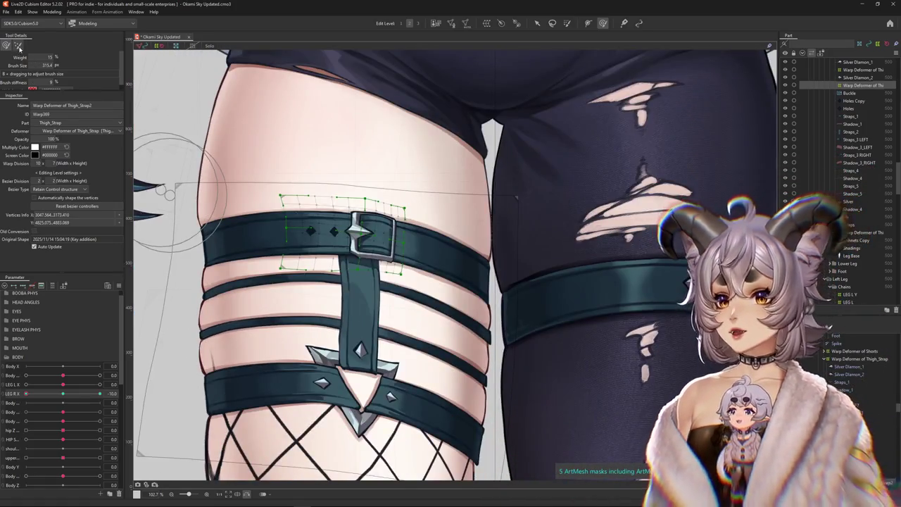
Step: Switch to a smaller, softer deform brush and reshape the warp grid around the buckle
left_click_drag(341, 211, 322, 221)
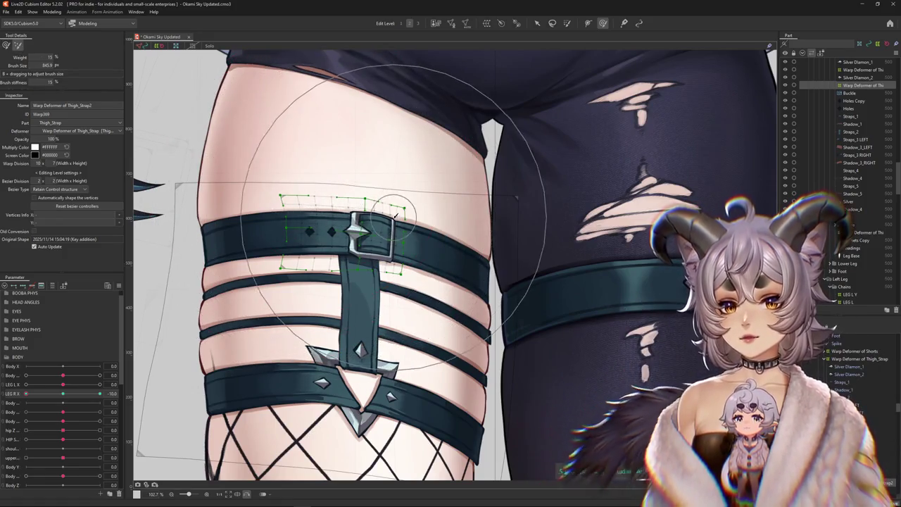
scroll(286, 188, "up", 2)
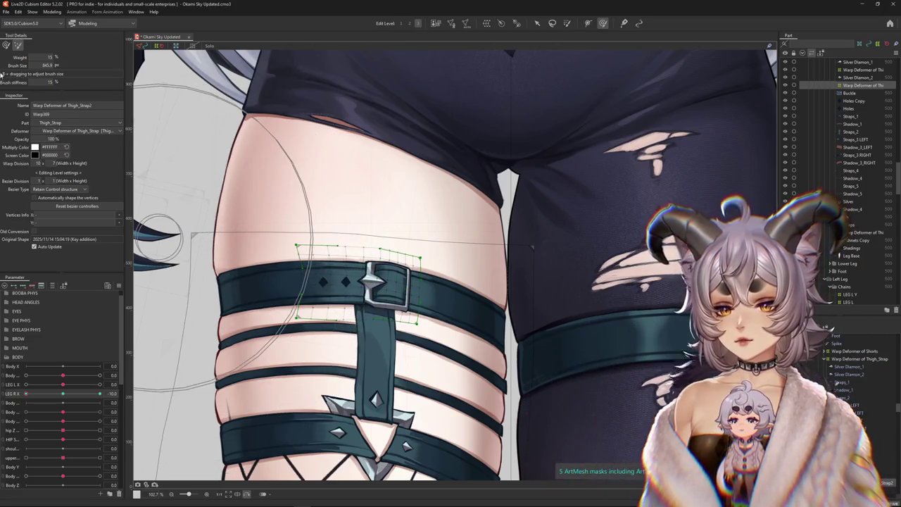
left_click(16, 46)
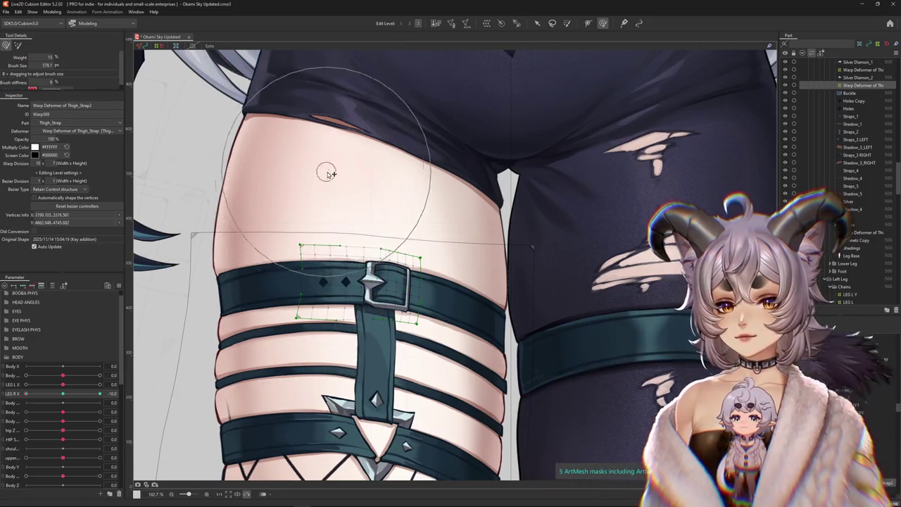
left_click_drag(326, 185, 388, 189)
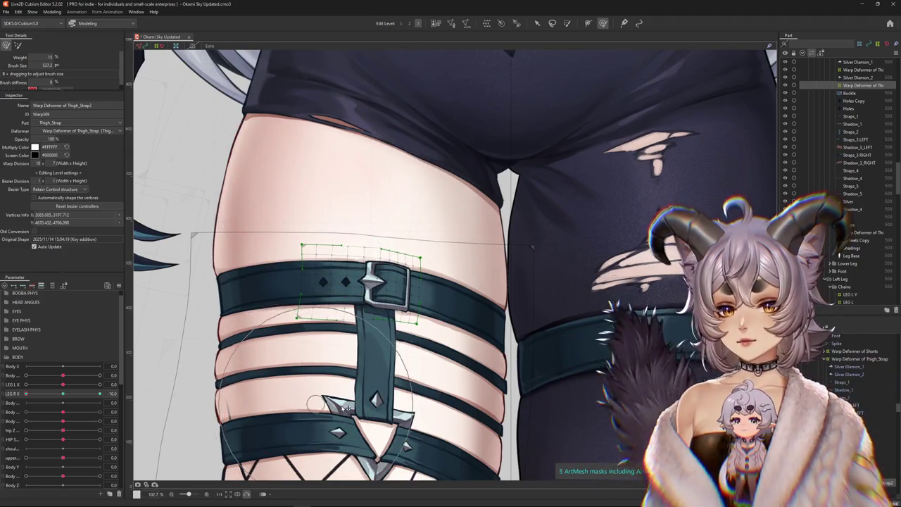
left_click_drag(318, 400, 209, 370)
Step: Set LEG R X to -10 to preview the strap, resizing the deform brush
left_click_drag(67, 397, 130, 393)
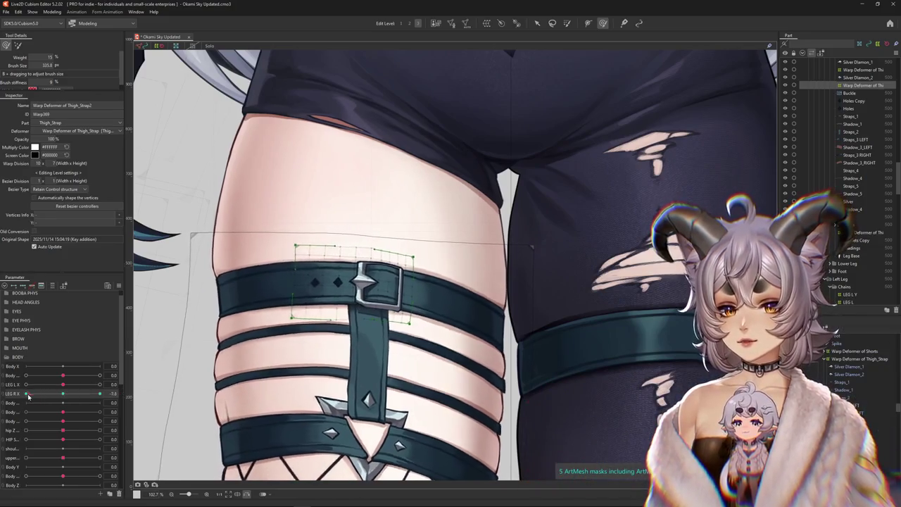
left_click_drag(303, 286, 319, 283)
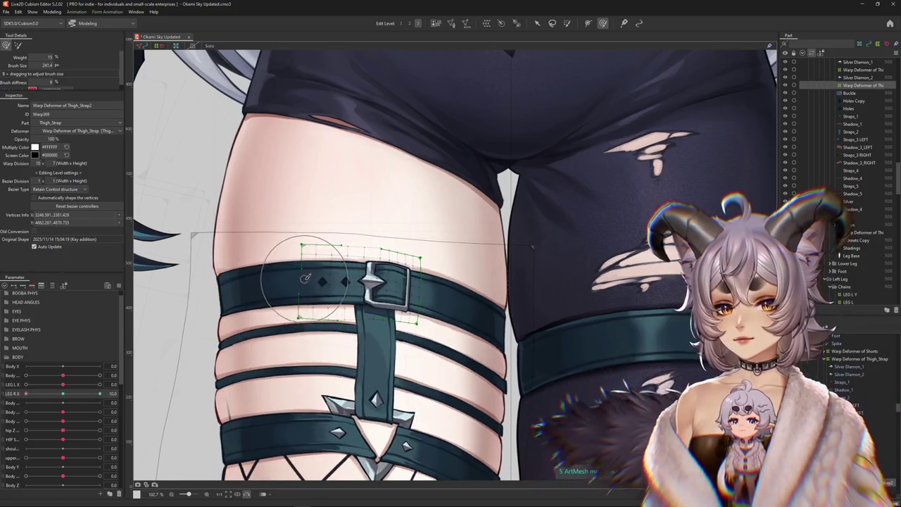
mouse_move(477, 285)
left_mouse_down()
mouse_move(386, 95)
mouse_move(405, 159)
mouse_move(382, 165)
left_mouse_up()
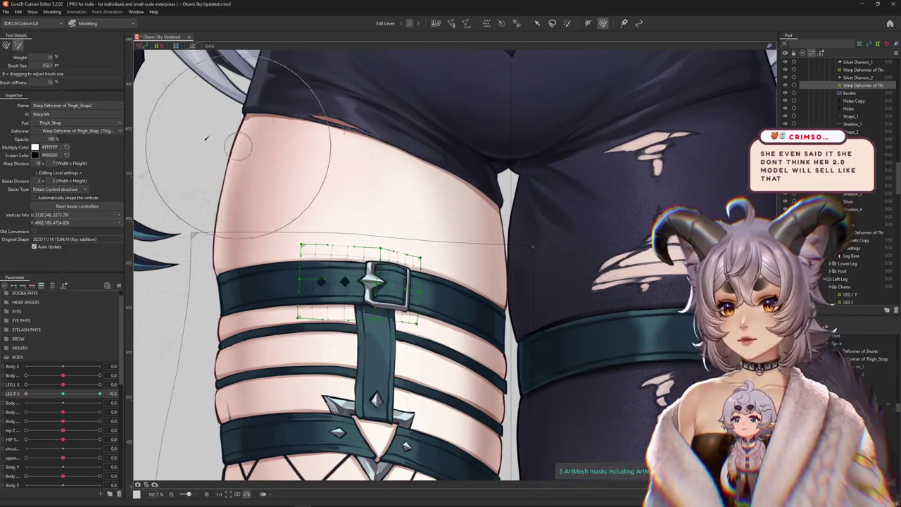
left_click_drag(54, 396, 78, 395)
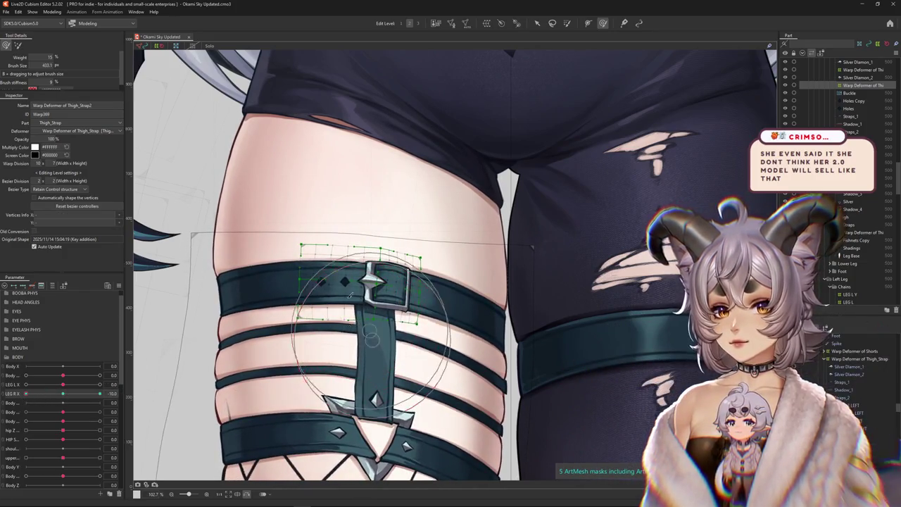
mouse_move(296, 283)
left_mouse_down()
mouse_move(275, 275)
mouse_move(347, 190)
left_mouse_up()
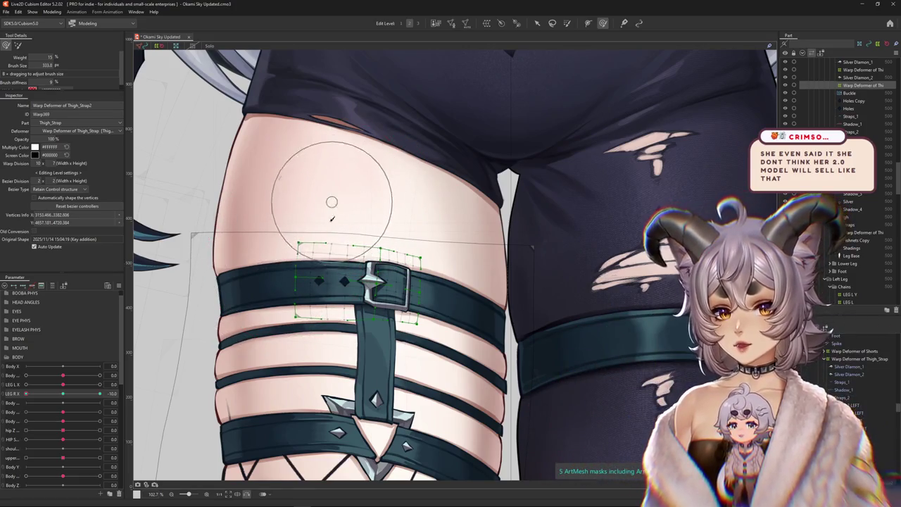
mouse_move(318, 372)
left_mouse_down()
mouse_move(434, 277)
mouse_move(420, 259)
left_mouse_up()
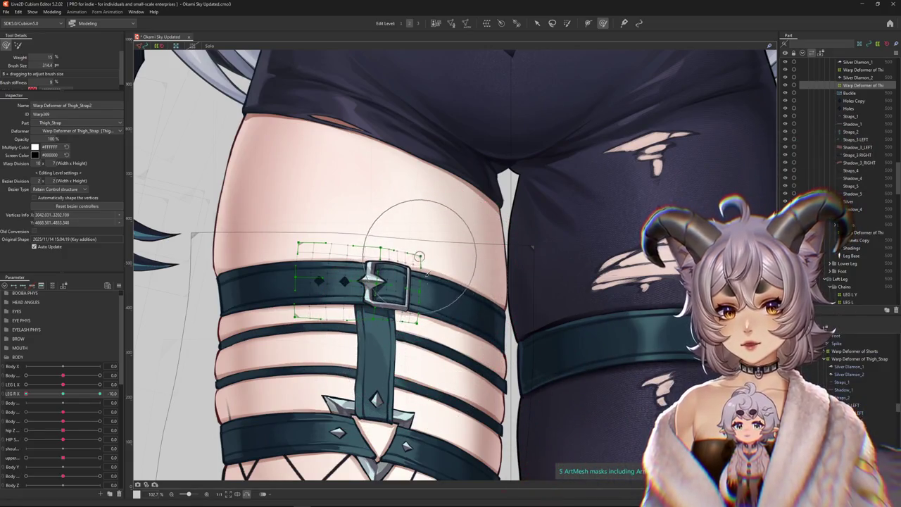
left_click_drag(425, 320, 412, 300)
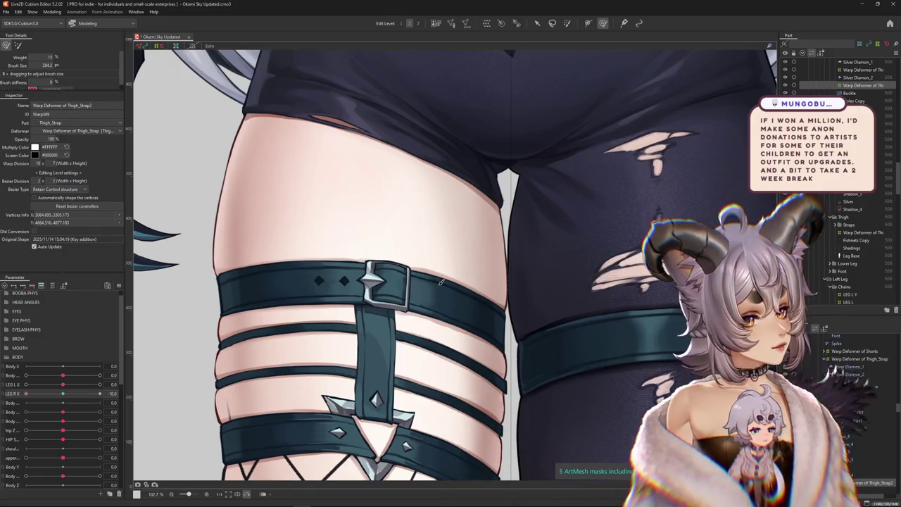
Step: Return to the deform brush, fit it to the buckle, and select the buckle's warp deformer
scroll(412, 252, "down", 3)
scroll(291, 292, "up", 3)
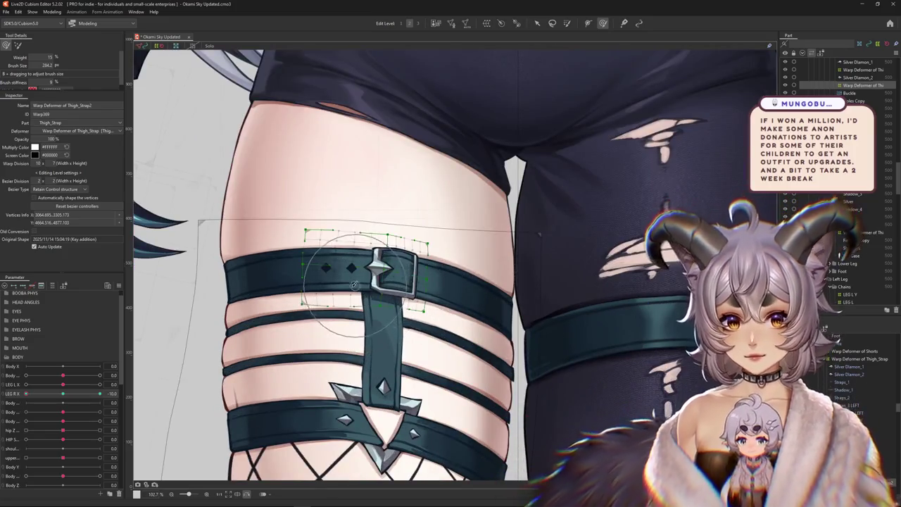
left_click(18, 45)
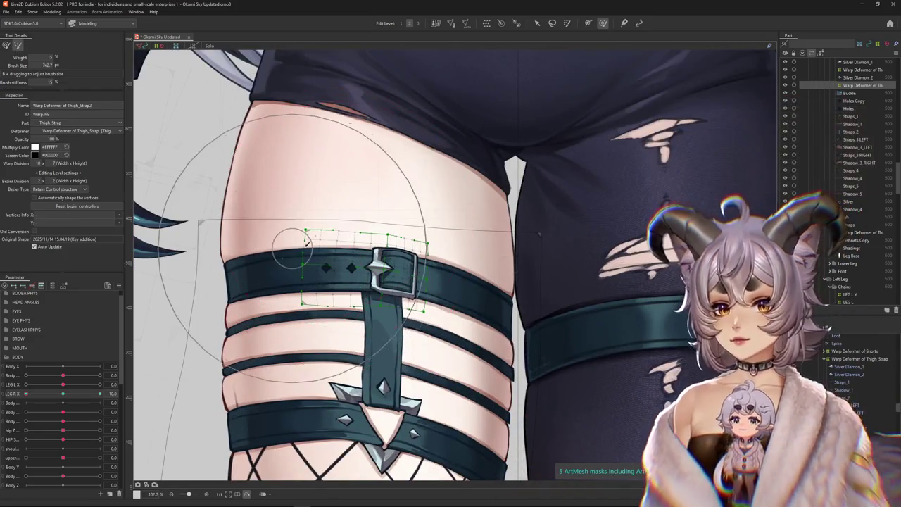
left_click_drag(46, 65, 5, 47)
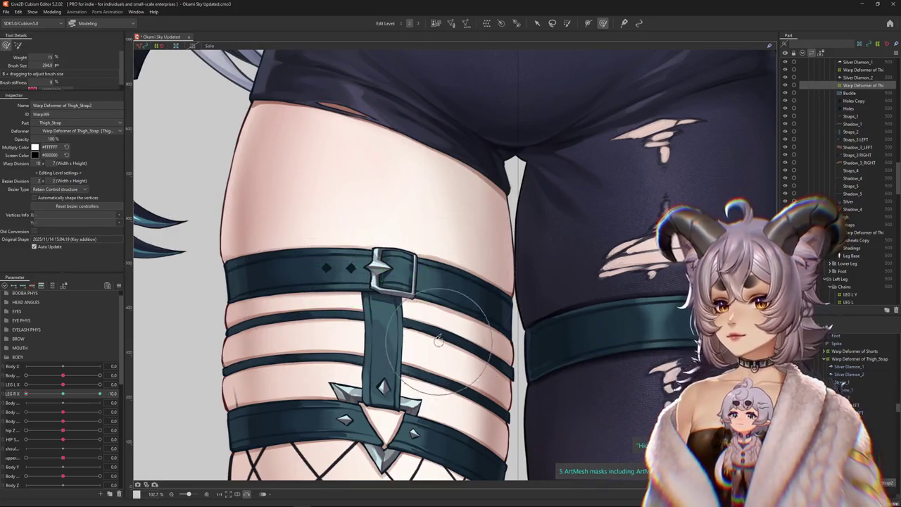
left_click_drag(438, 340, 417, 269)
left_click(426, 262)
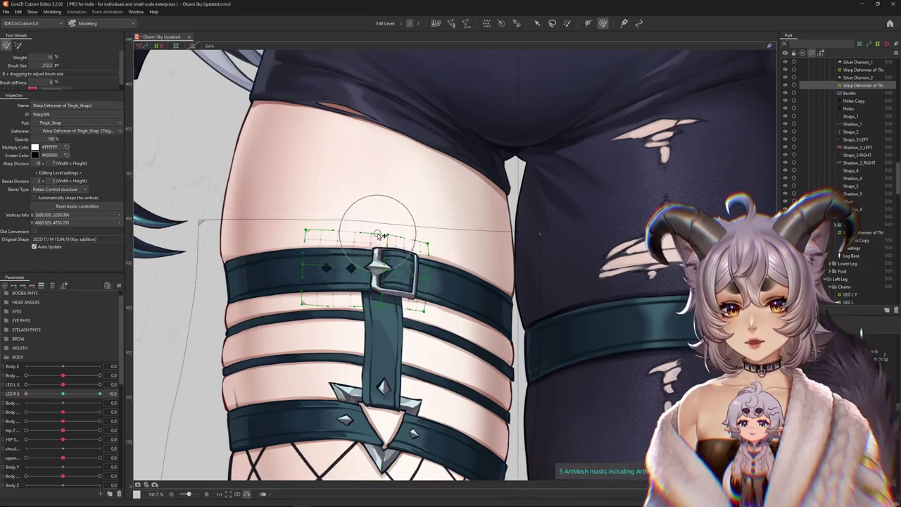
Step: Resize the brush to the buckle, reshape the grid's top edge, then deselect
left_click_drag(359, 199, 352, 196)
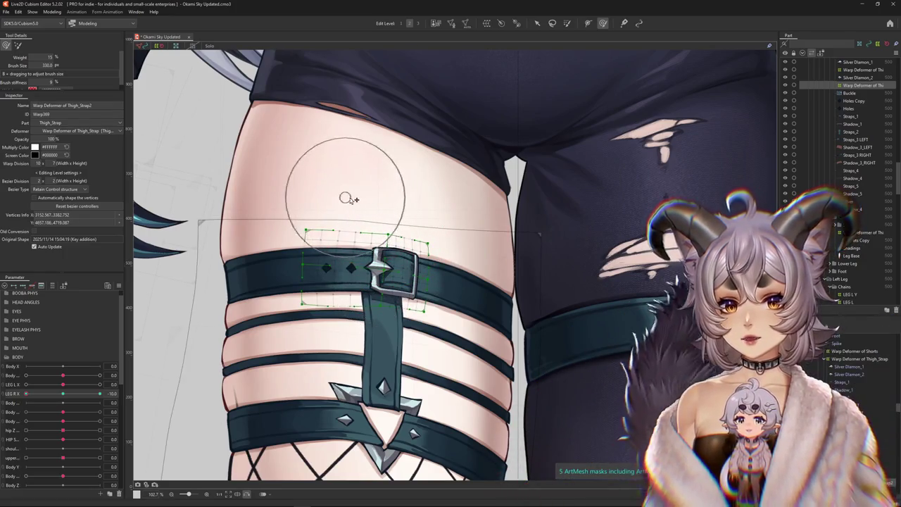
left_click_drag(419, 220, 411, 234)
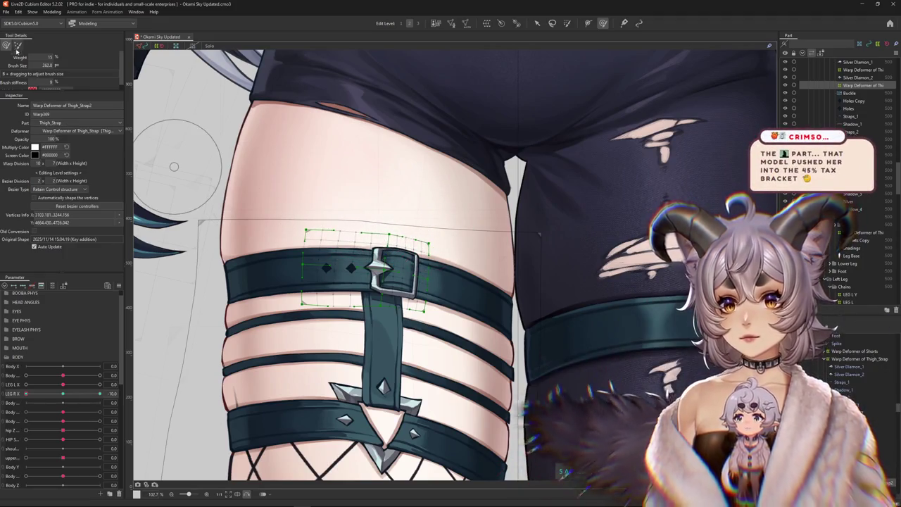
left_click_drag(371, 227, 414, 179)
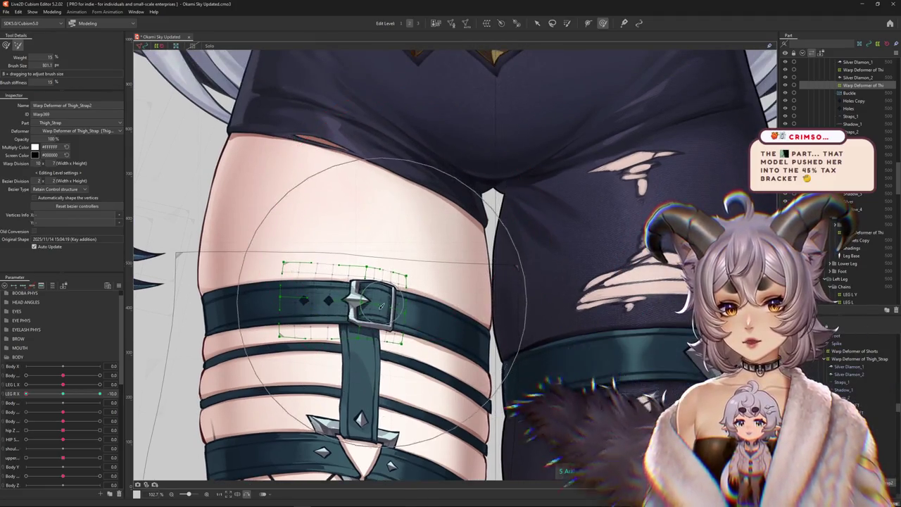
left_click_drag(382, 205, 357, 251)
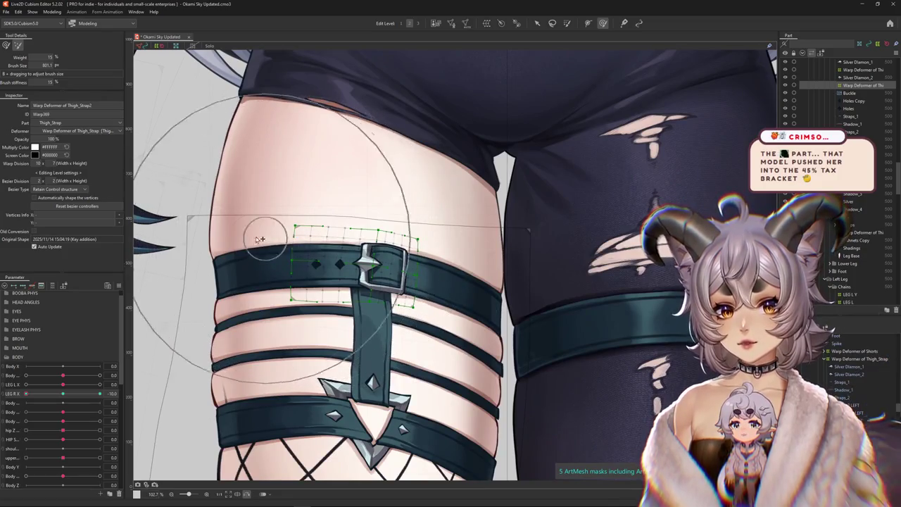
left_click_drag(241, 221, 259, 224)
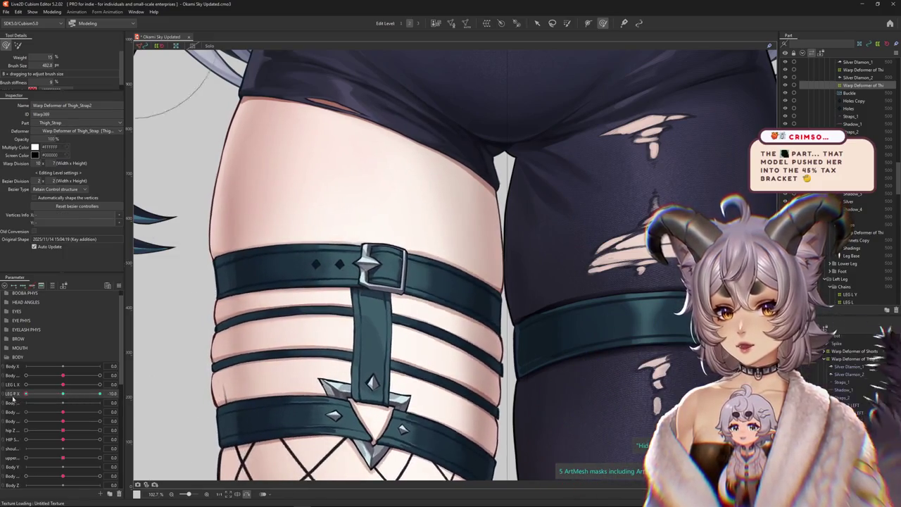
mouse_move(258, 377)
left_mouse_down()
mouse_move(329, 264)
mouse_move(273, 261)
left_mouse_up()
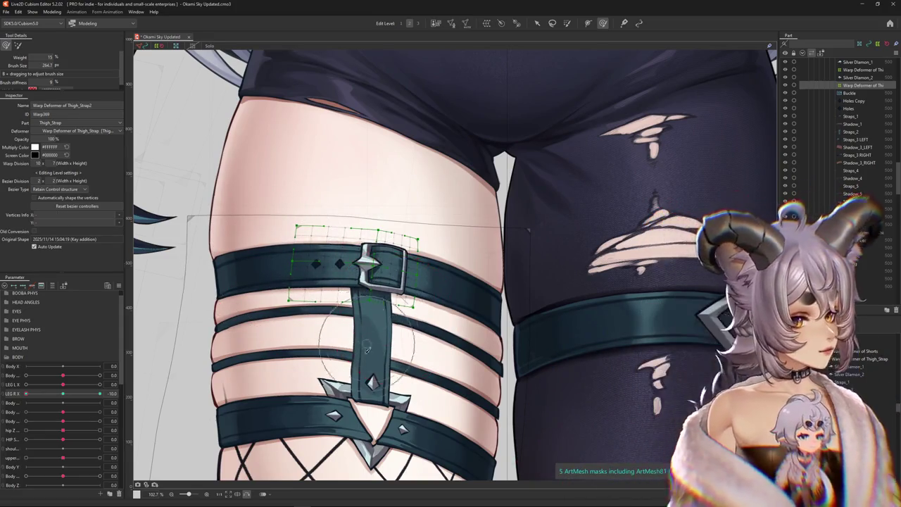
left_click_drag(397, 318, 393, 240)
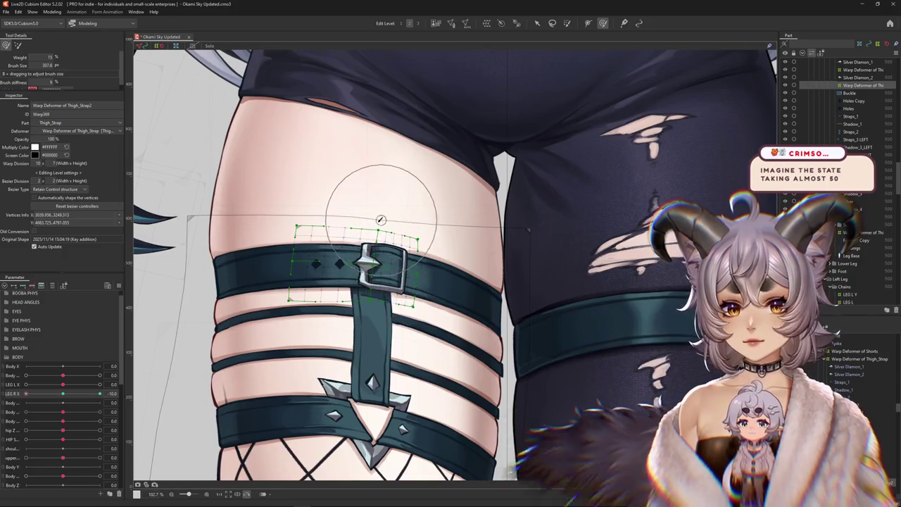
left_click(144, 303)
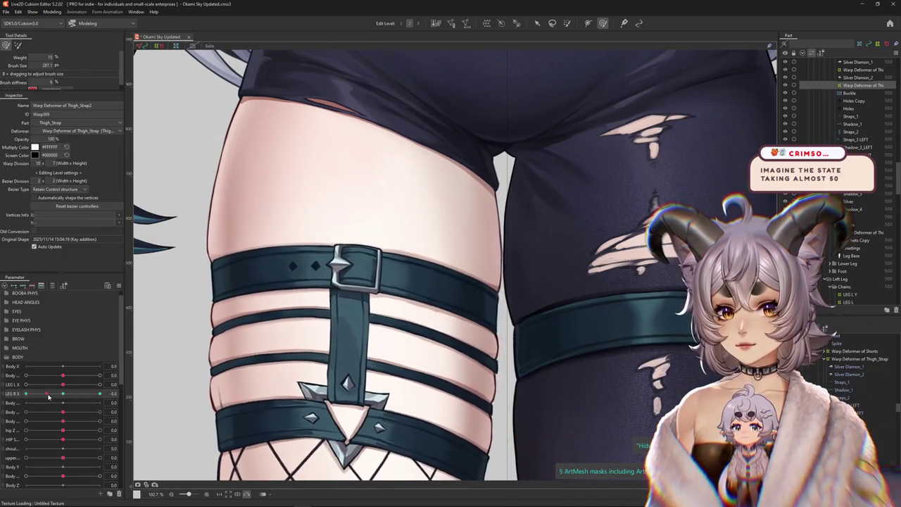
Step: Reselect the strap's warp deformer and brush the strap beside and below the buckle
left_click(357, 329)
left_click_drag(356, 329, 291, 264)
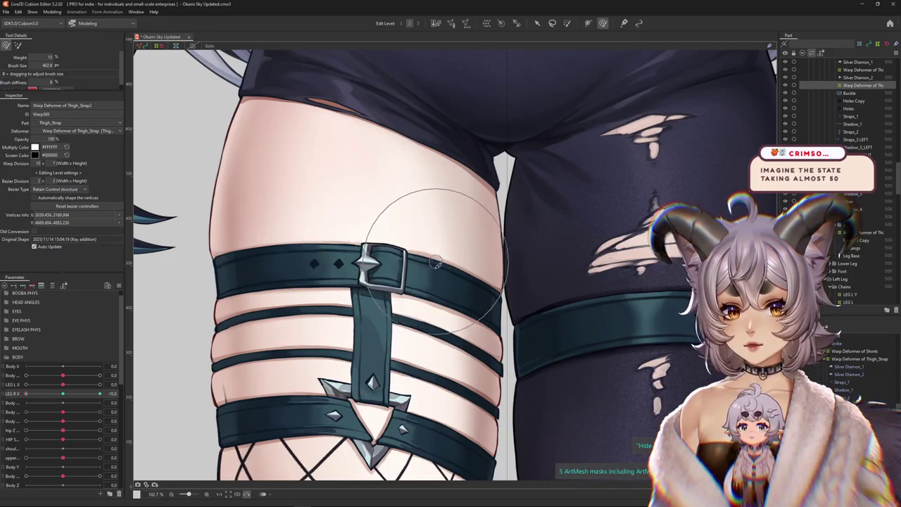
left_click_drag(368, 242, 349, 316)
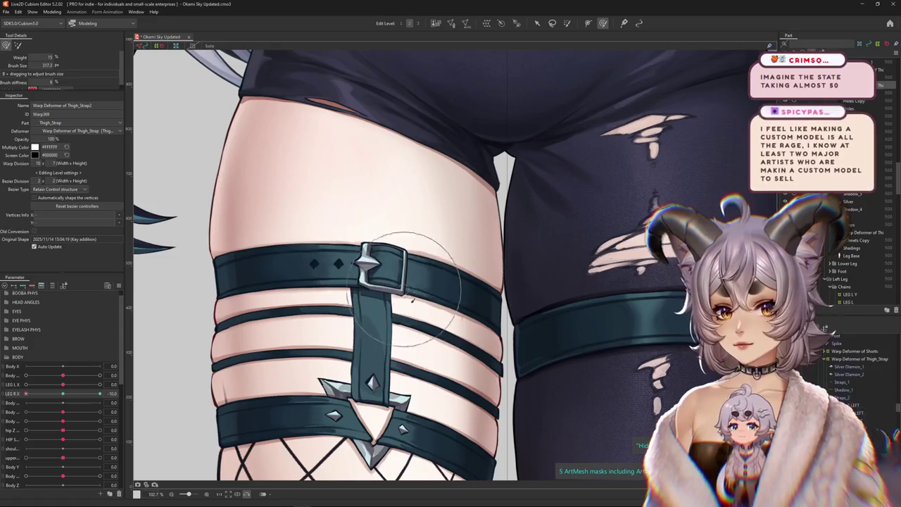
Step: Reselect the buckle's warp deformer, resize the brush, and move LEG R X to 10
left_click(413, 226)
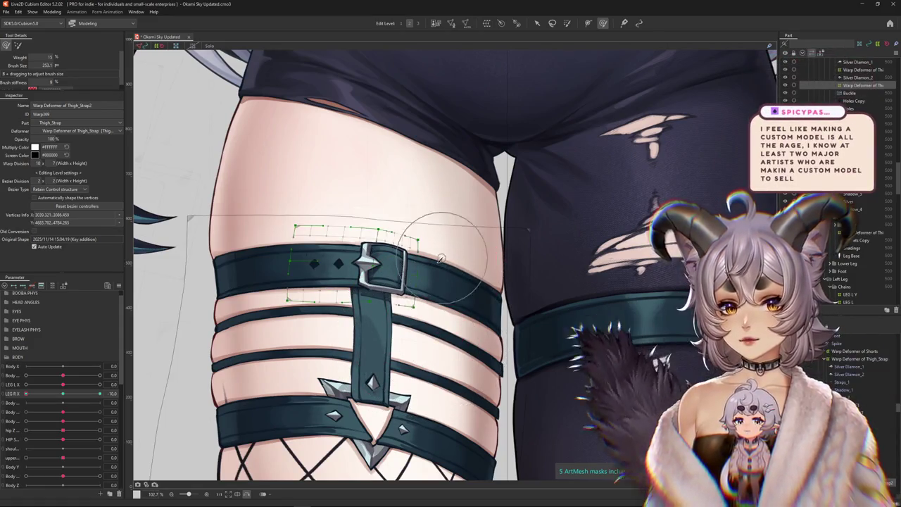
left_click_drag(372, 232, 460, 261)
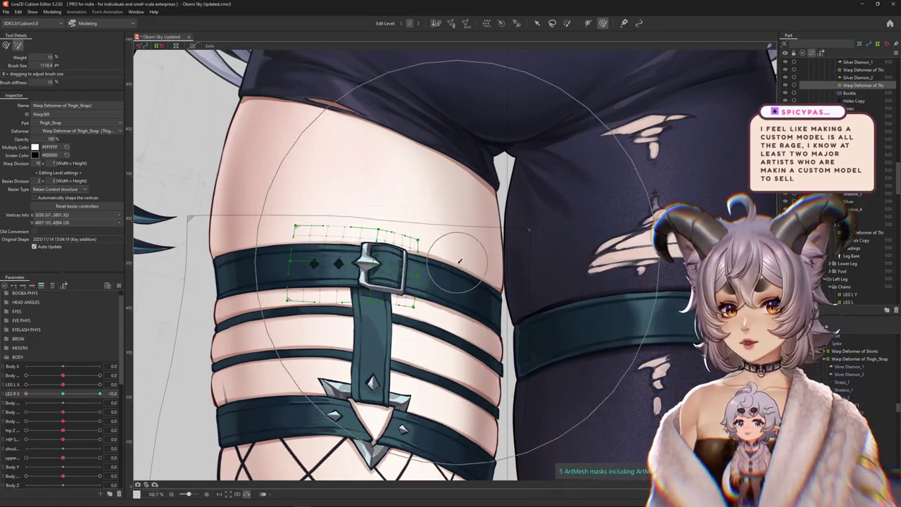
mouse_move(491, 347)
left_mouse_down()
mouse_move(402, 266)
mouse_move(444, 349)
left_mouse_up()
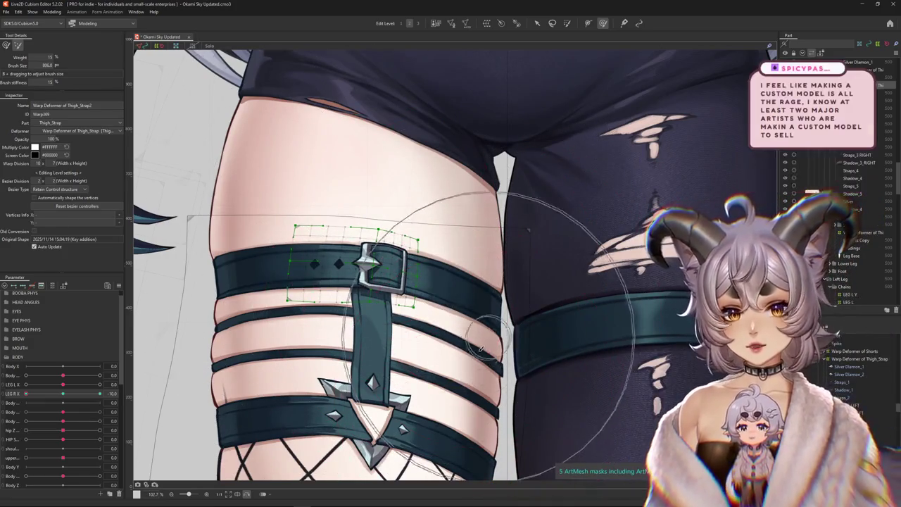
left_click_drag(26, 394, 141, 386)
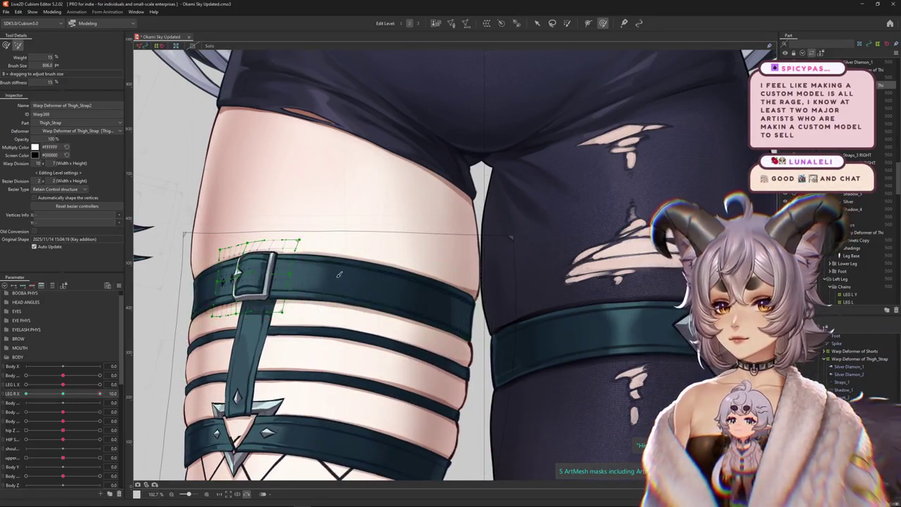
scroll(324, 288, "left", 2)
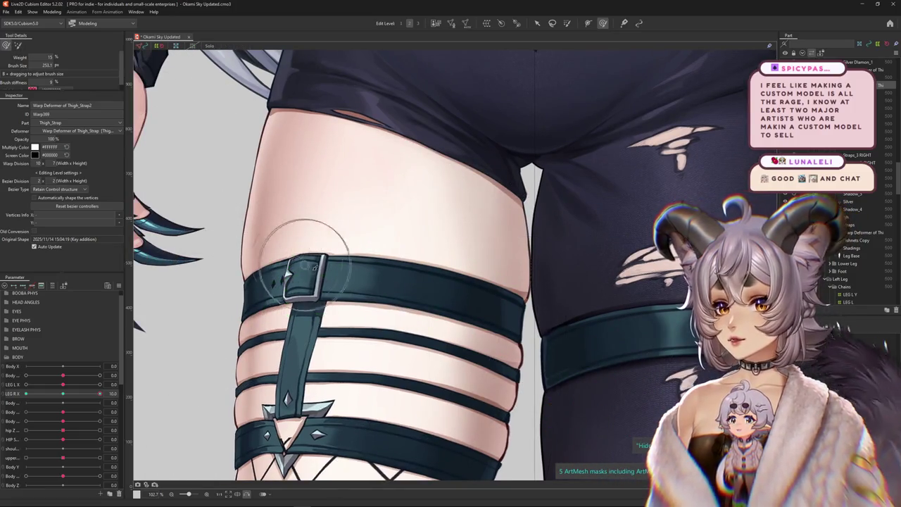
left_click_drag(315, 266, 385, 300)
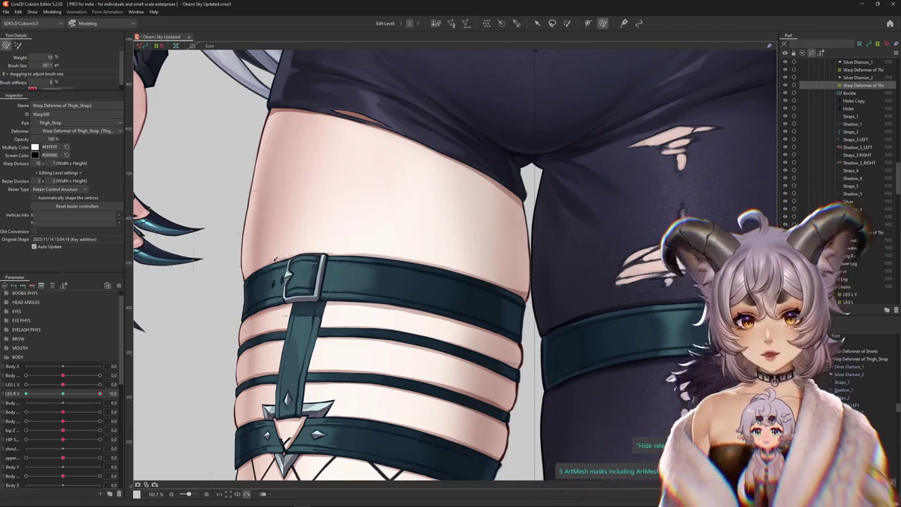
Step: Zoom out to the whole strap, select the Thigh_Strap deformer, and enlarge the brush
scroll(275, 258, "down", 5)
scroll(274, 258, "up", 2)
left_click_drag(63, 394, 99, 394)
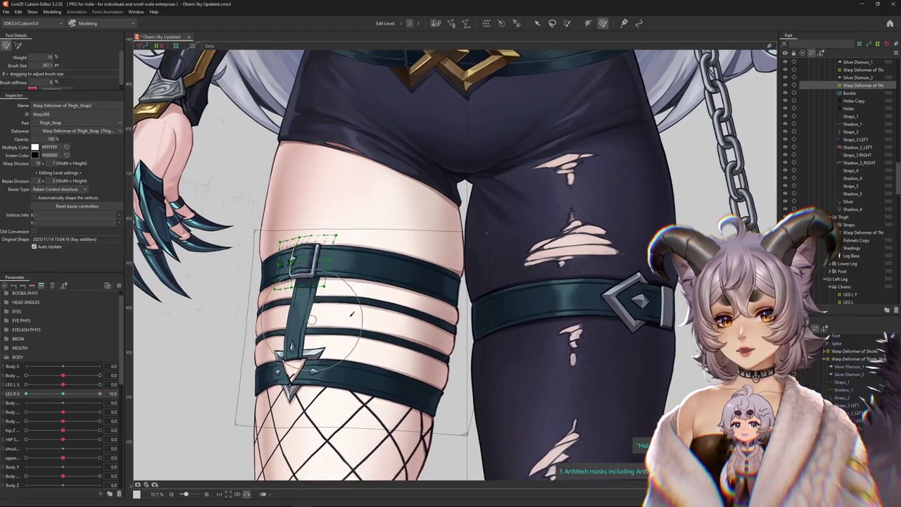
left_click(292, 260)
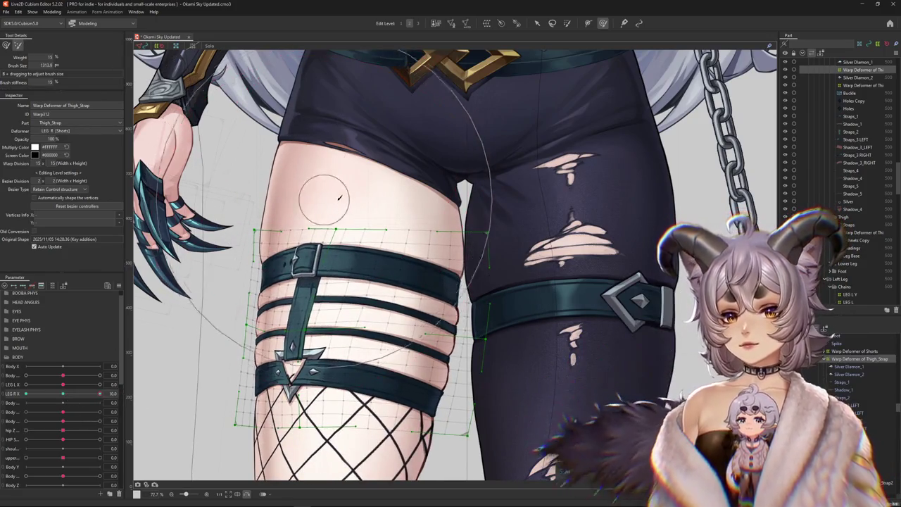
left_click_drag(166, 310, 2, 211)
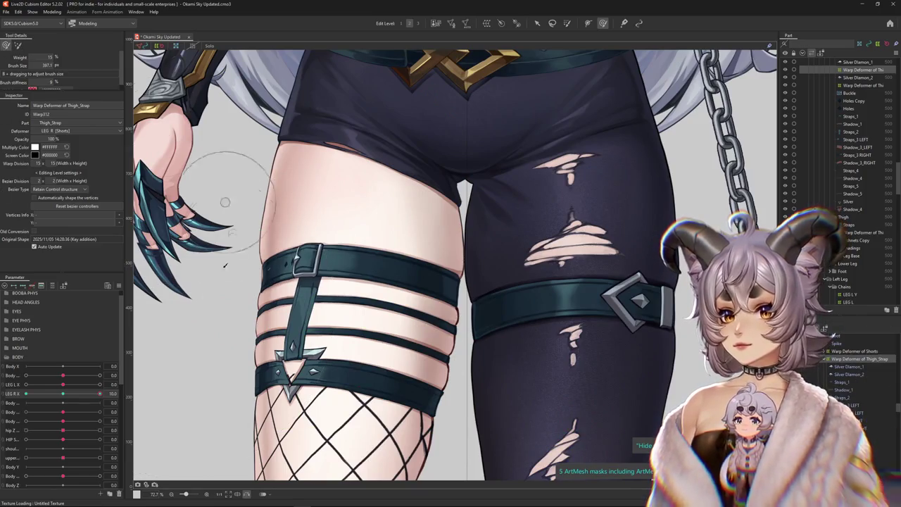
Step: Select the Thigh_Strap2 buckle deformer, then Straps_1 and Shadow_1 in Parts
left_click(303, 261)
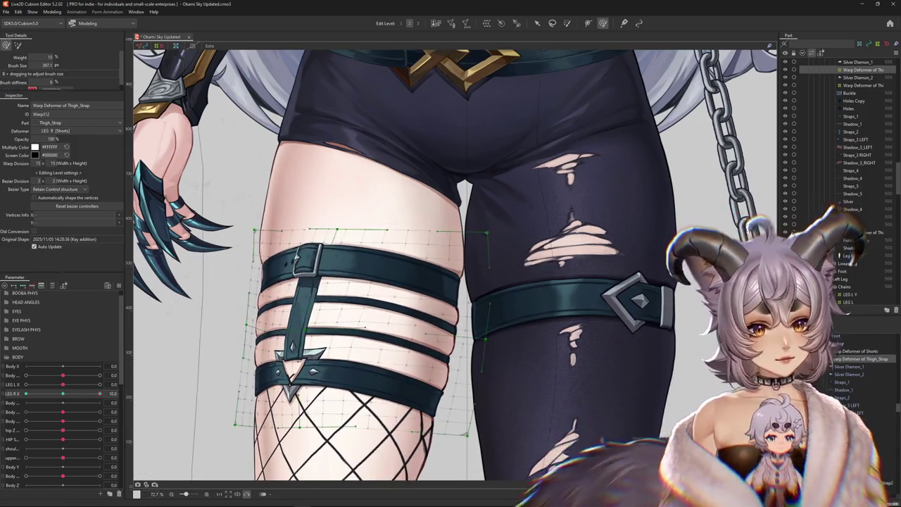
left_click(845, 382)
left_click(845, 389, "ctrl")
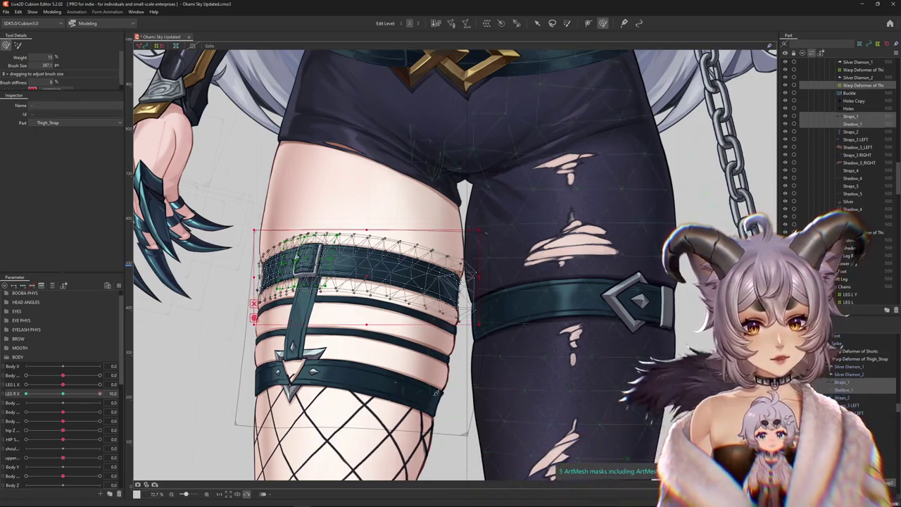
Step: Hide the mesh overlay, move LEG R X to -10, and zoom in on the straps
left_click(274, 252)
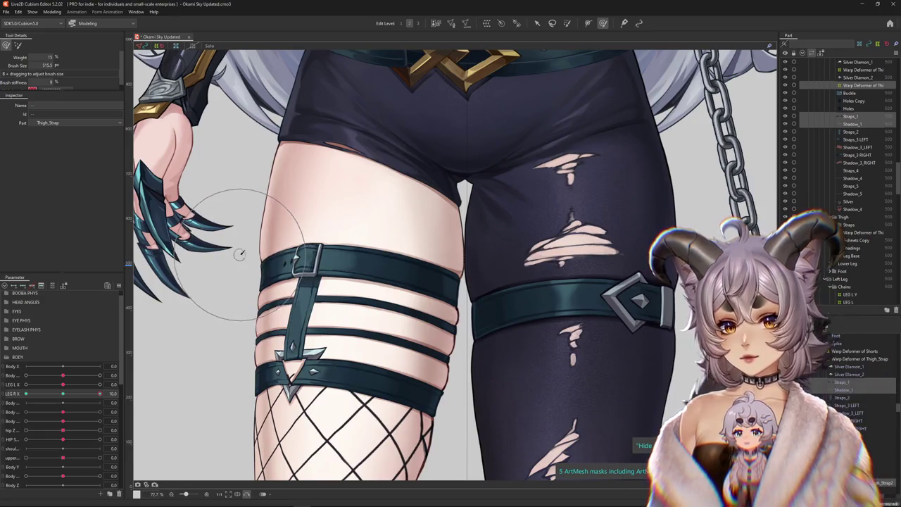
left_click_drag(240, 254, 282, 268)
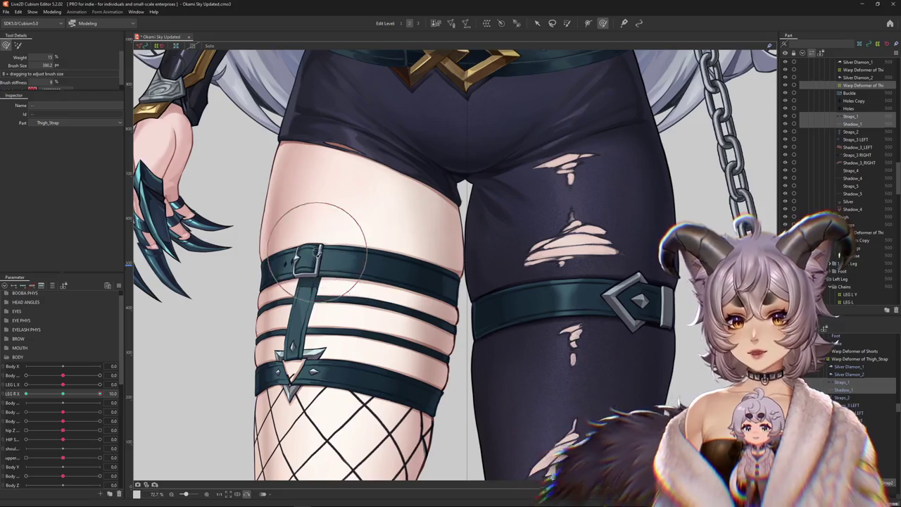
left_click_drag(99, 393, 5, 400)
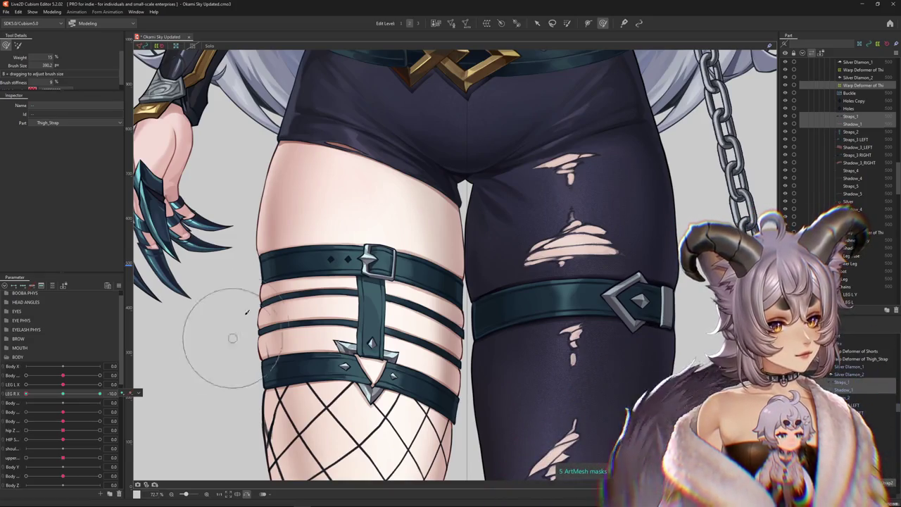
scroll(233, 338, "up", 2)
scroll(242, 282, "up", 1)
scroll(211, 268, "up", 1)
Step: Pick the vertical strap under the buckle and fit the deform brush to it
mouse_move(203, 256)
left_mouse_down()
mouse_move(200, 274)
mouse_move(223, 295)
left_mouse_up()
left_click(432, 352)
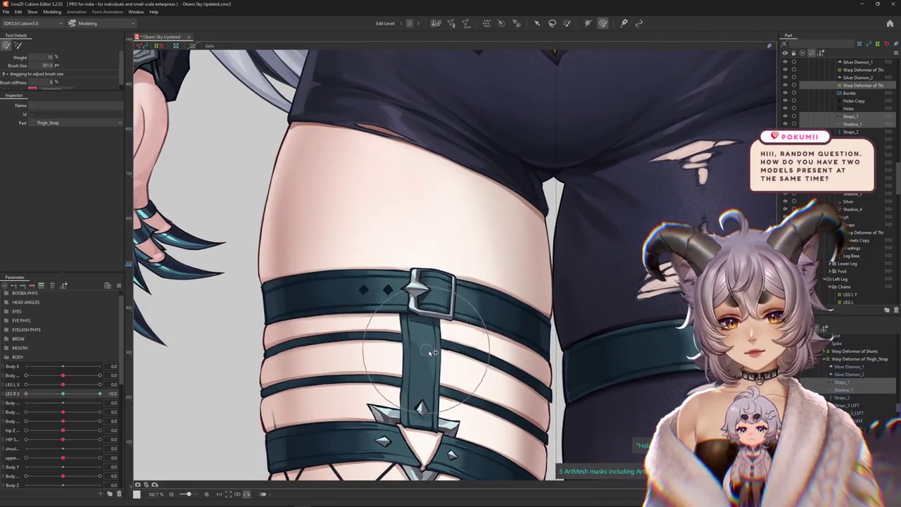
left_click_drag(450, 258, 444, 331)
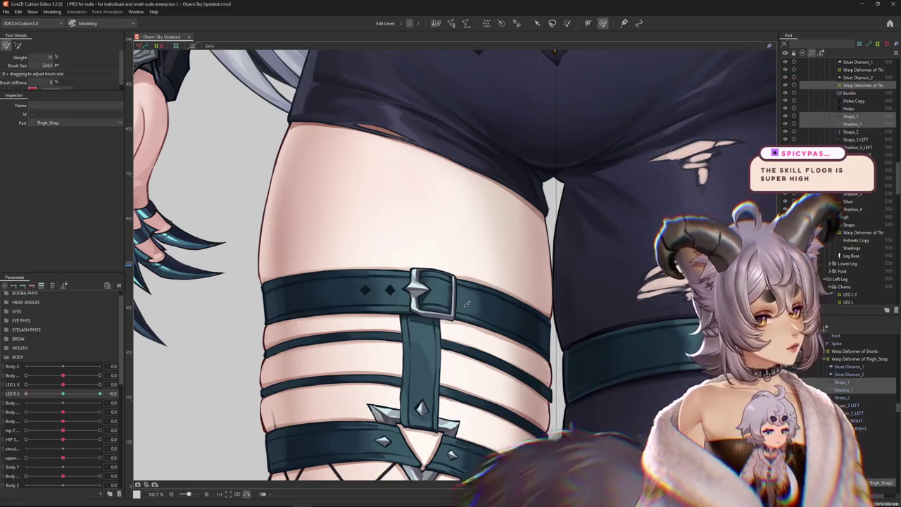
left_click(854, 351)
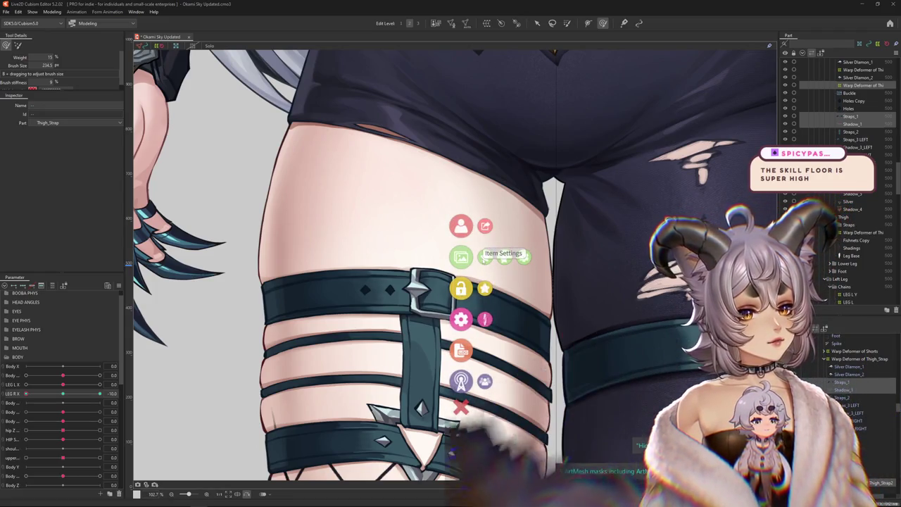
Step: Load the current avatar as a Live2D item, confirming the copy into the items folder
left_click(485, 257)
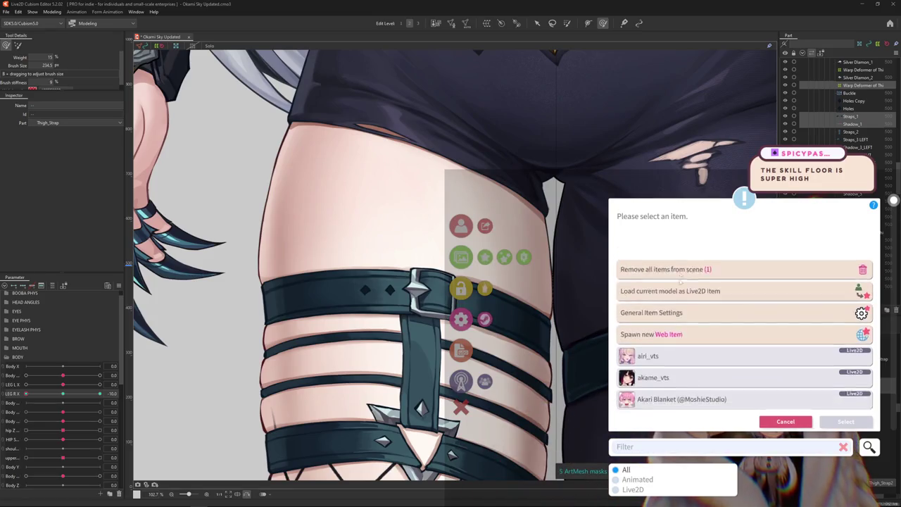
scroll(666, 366, "down", 3)
scroll(664, 367, "down", 5)
scroll(664, 367, "down", 5)
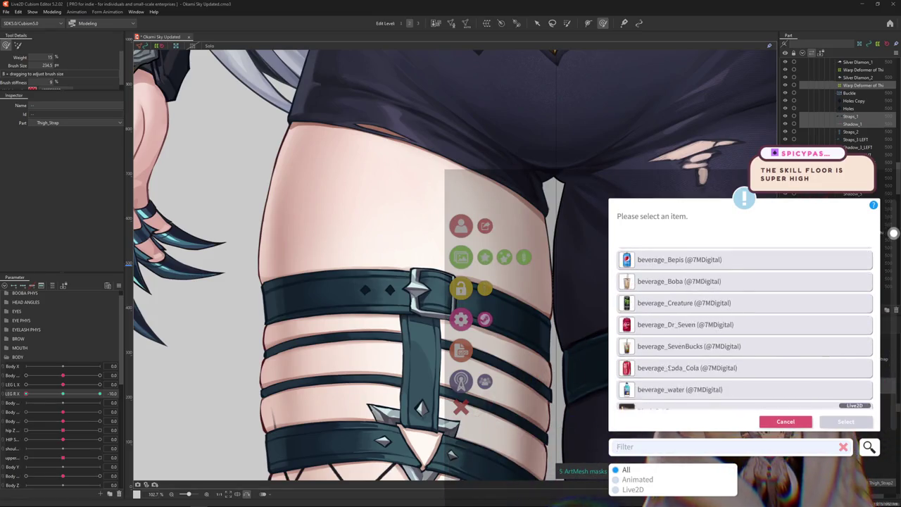
scroll(664, 368, "down", 3)
scroll(745, 331, "down", 10)
scroll(745, 331, "down", 10)
scroll(745, 331, "down", 10)
scroll(745, 331, "up", 20)
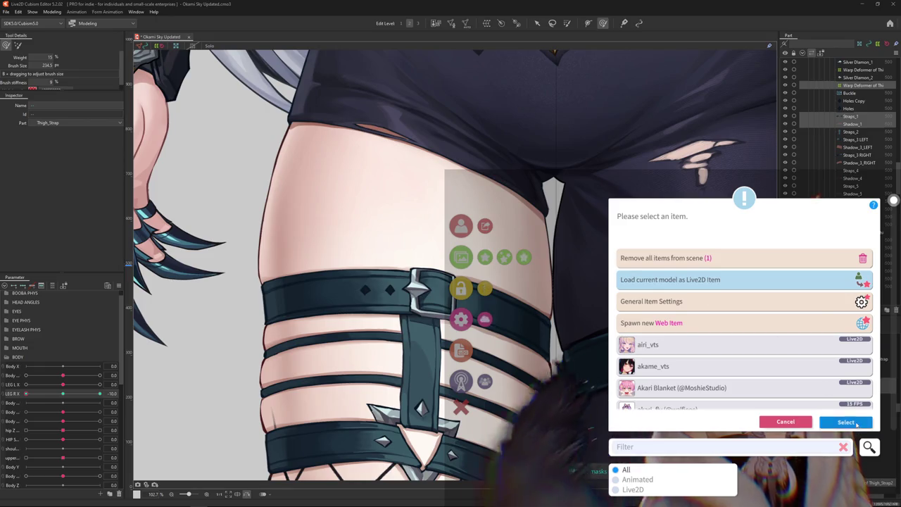
left_click(775, 280)
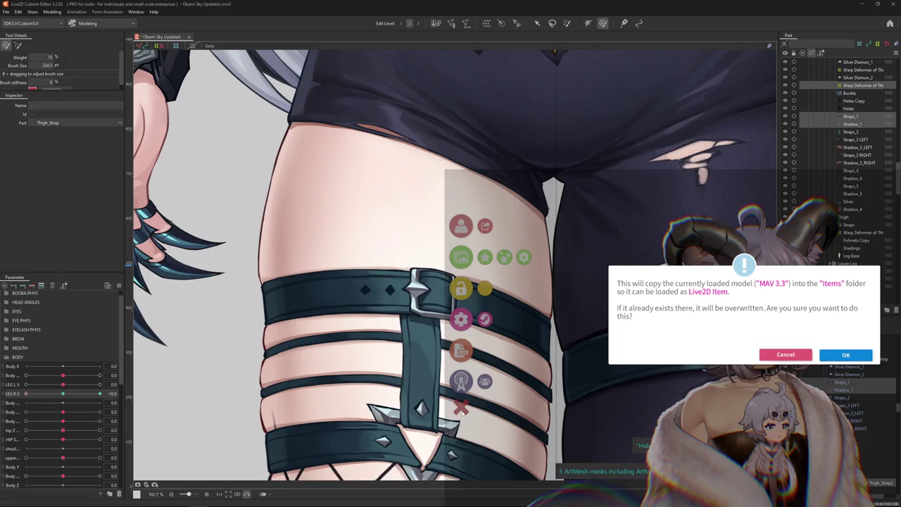
left_click(845, 354)
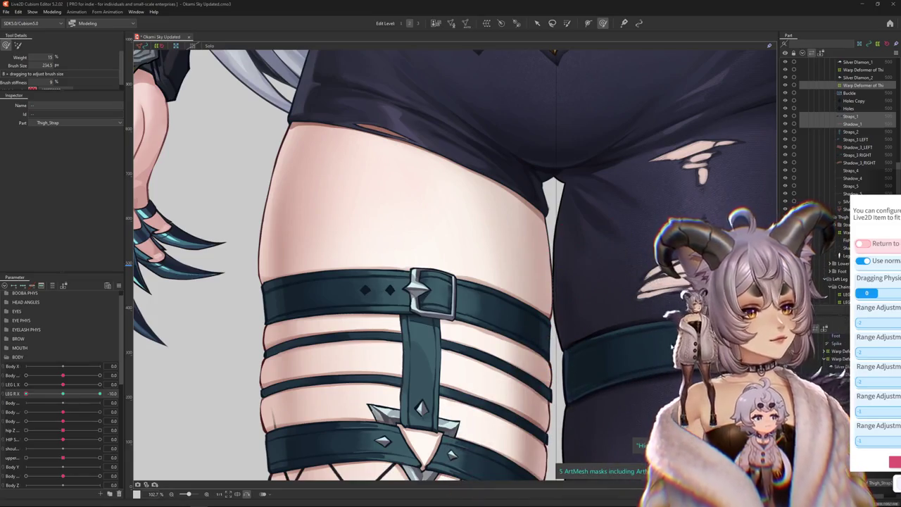
left_click(672, 347)
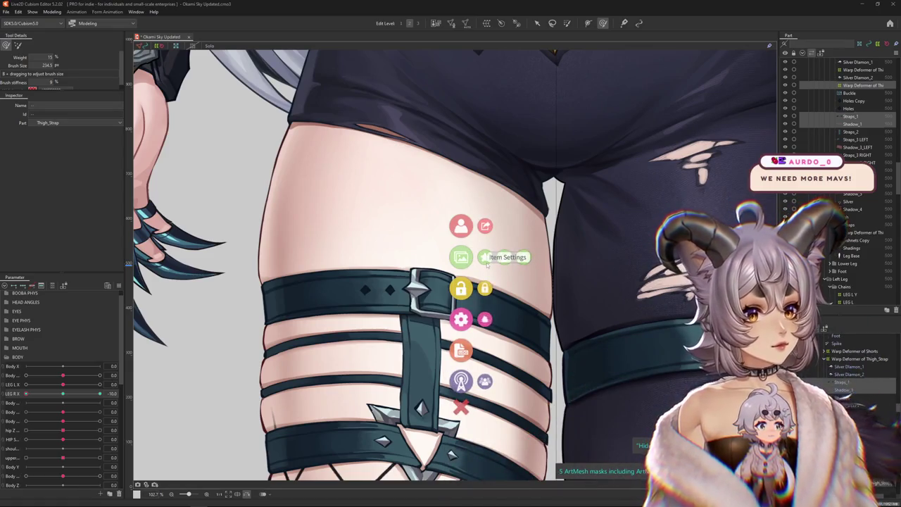
Step: Add the mavoly_vts item, filtering the item list with 'mav'
left_click(486, 258)
scroll(772, 310, "down", 3)
scroll(773, 309, "down", 3)
scroll(773, 310, "down", 3)
scroll(773, 310, "down", 3)
scroll(772, 310, "down", 3)
scroll(772, 310, "down", 3)
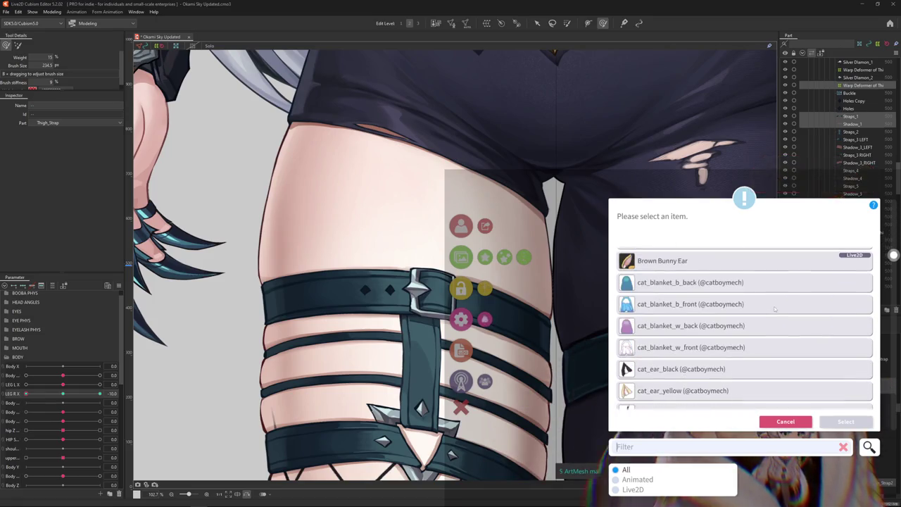
type("mav")
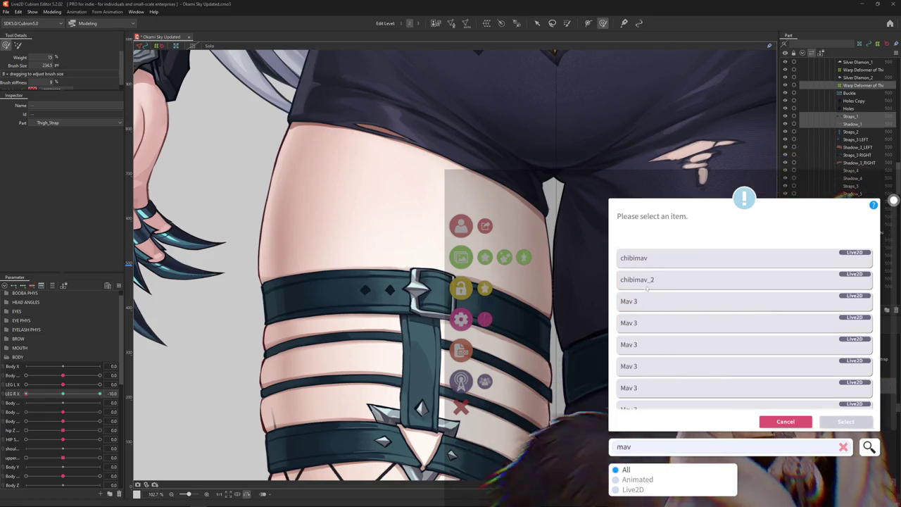
scroll(668, 289, "down", 3)
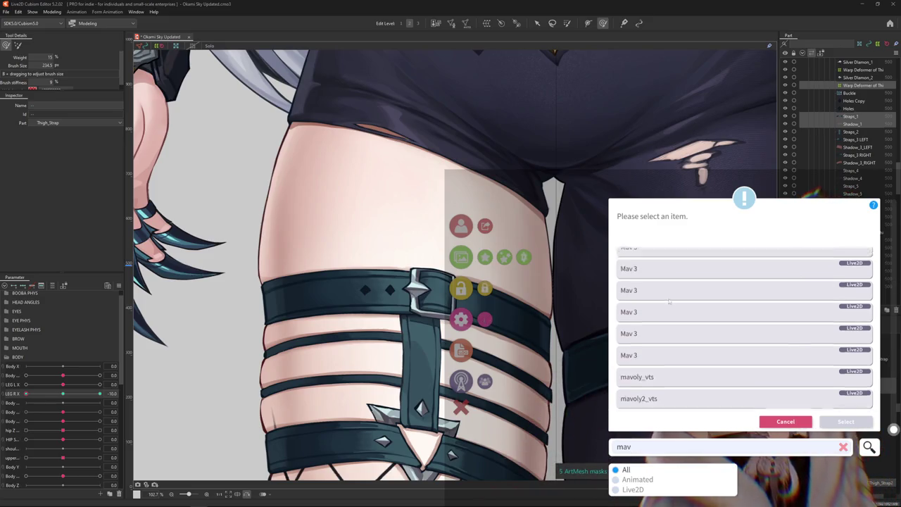
left_click(654, 380)
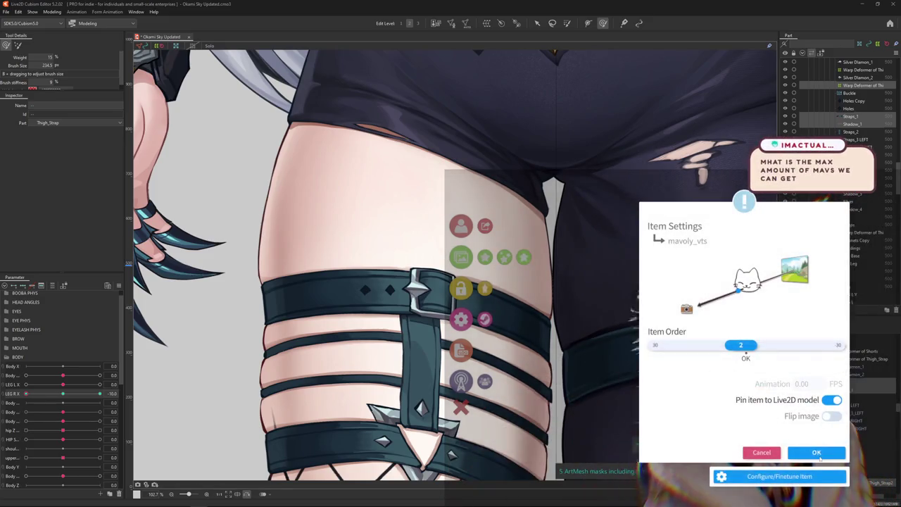
left_click(817, 452)
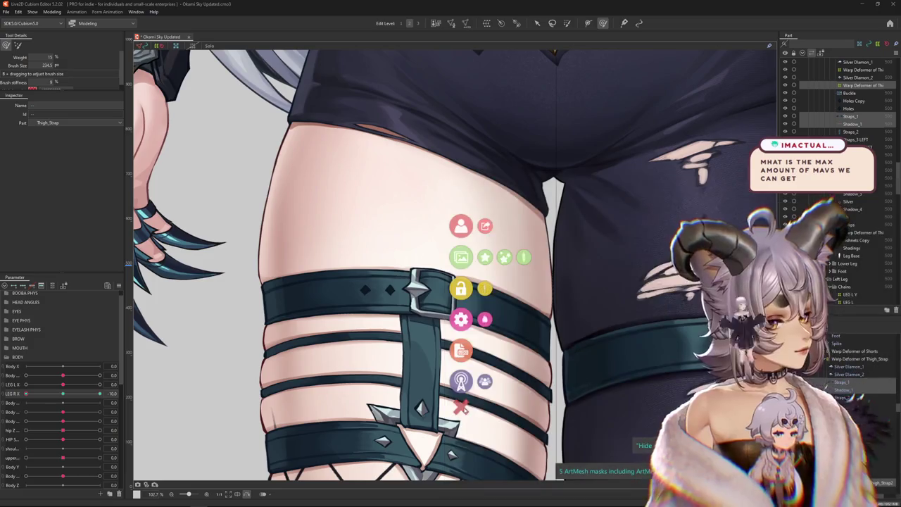
Step: Shrink the mavoly item toward the lower left, then add mavoly2_vts
scroll(737, 322, "down", 5)
mouse_move(737, 322)
left_mouse_down()
mouse_move(691, 364)
mouse_move(764, 412)
mouse_move(729, 421)
left_mouse_up()
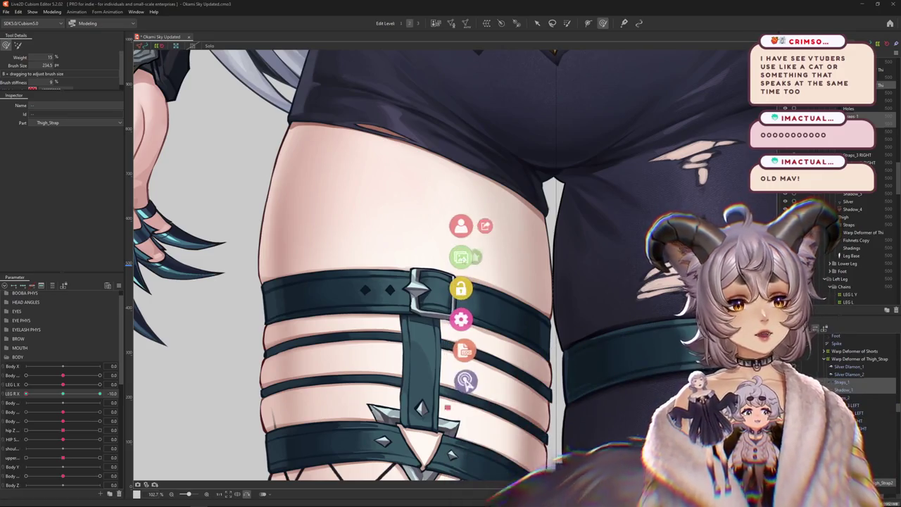
left_click(769, 405)
left_click(485, 319)
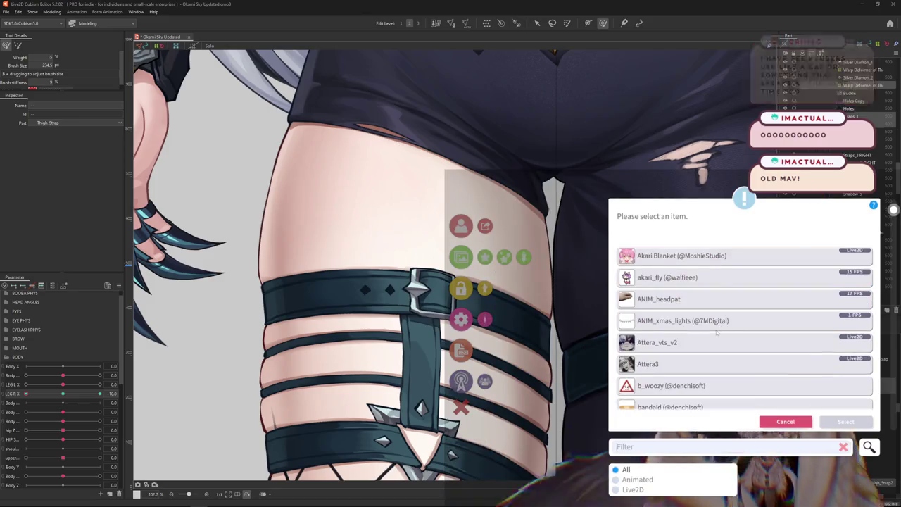
type("mav")
double_click(672, 399)
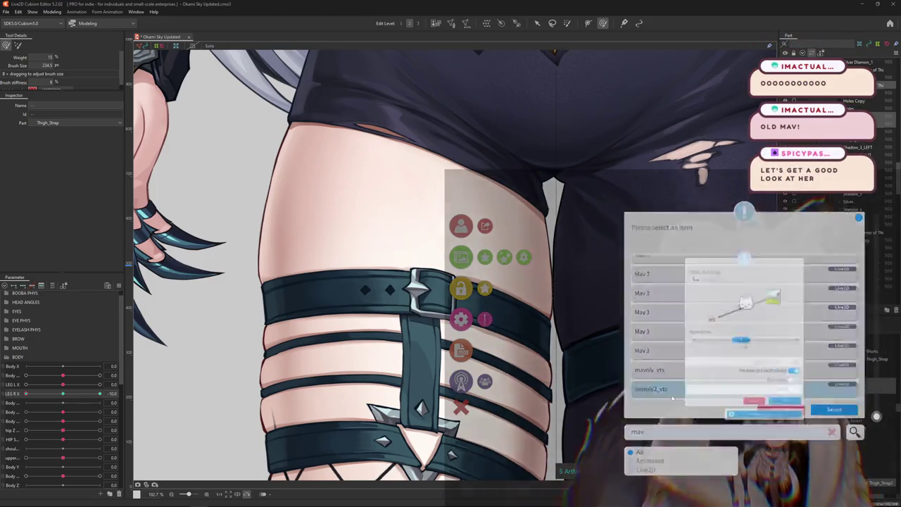
left_click(564, 407)
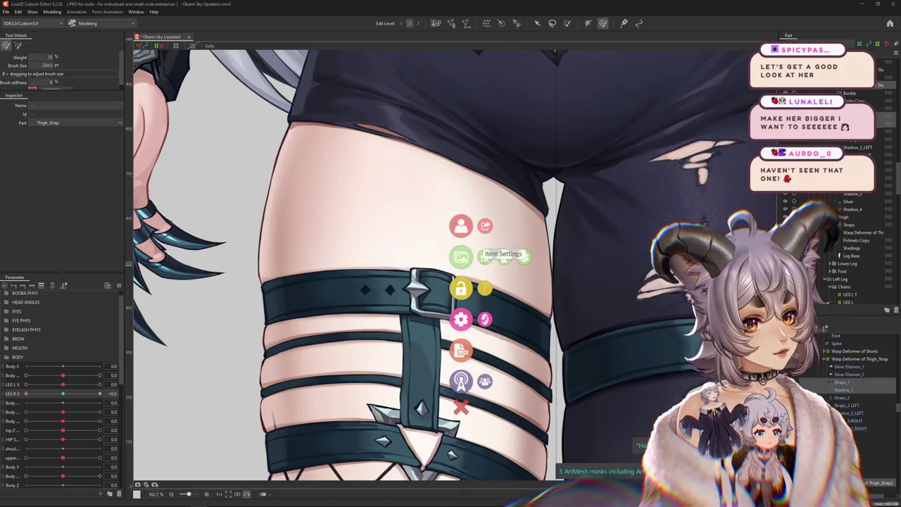
Step: Spawn another model from the list filtered by 'ma' and hide the item menu
left_click(504, 258)
scroll(759, 330, "down", 5)
scroll(759, 329, "down", 5)
type("mav")
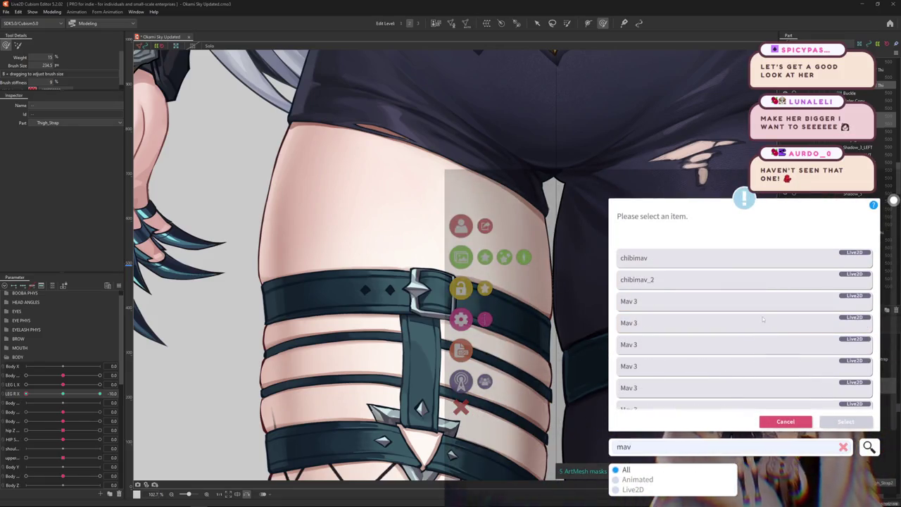
scroll(762, 324, "down", 3)
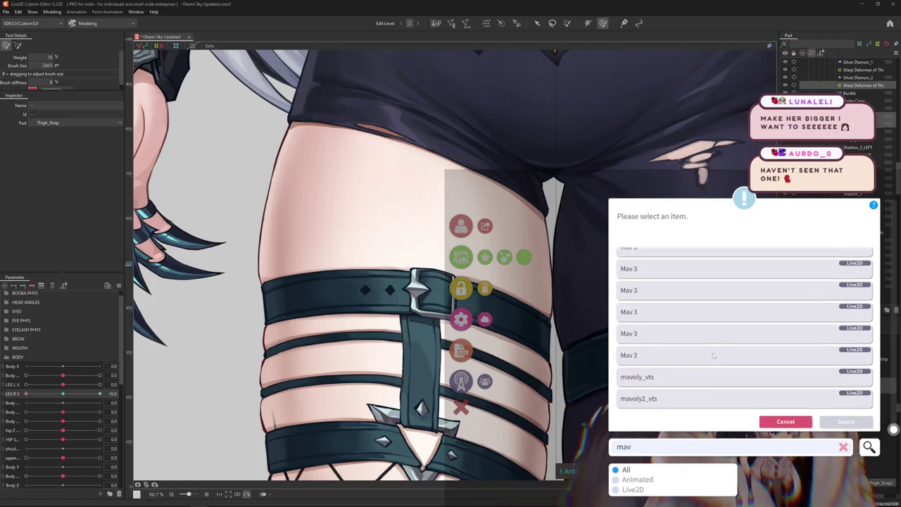
double_click(687, 388)
left_click(461, 409)
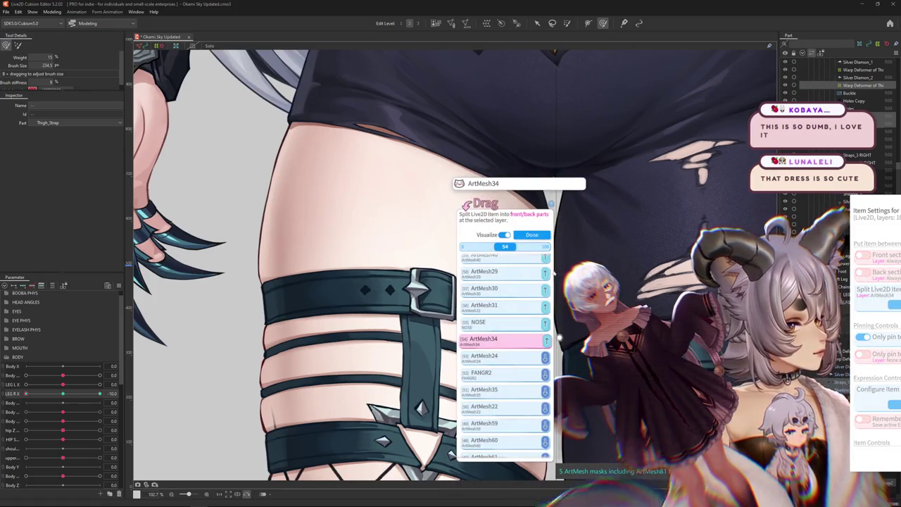
Step: Choose a different ArtMesh split layer for the item, then switch to the browser
left_click(493, 390)
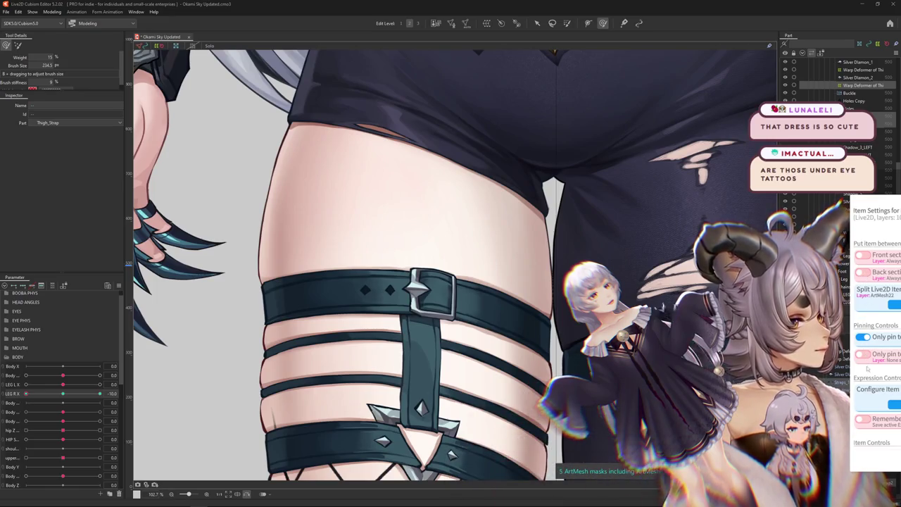
scroll(865, 359, "down", 5)
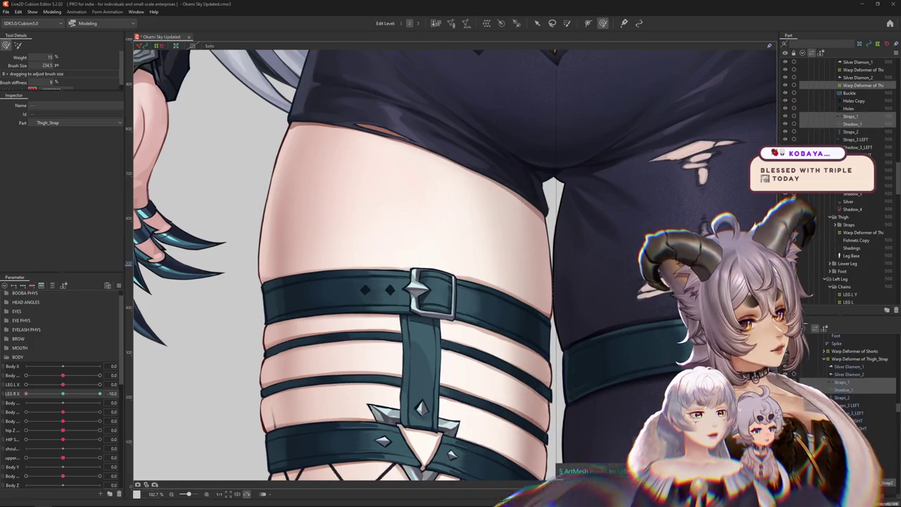
key("alt+Tab")
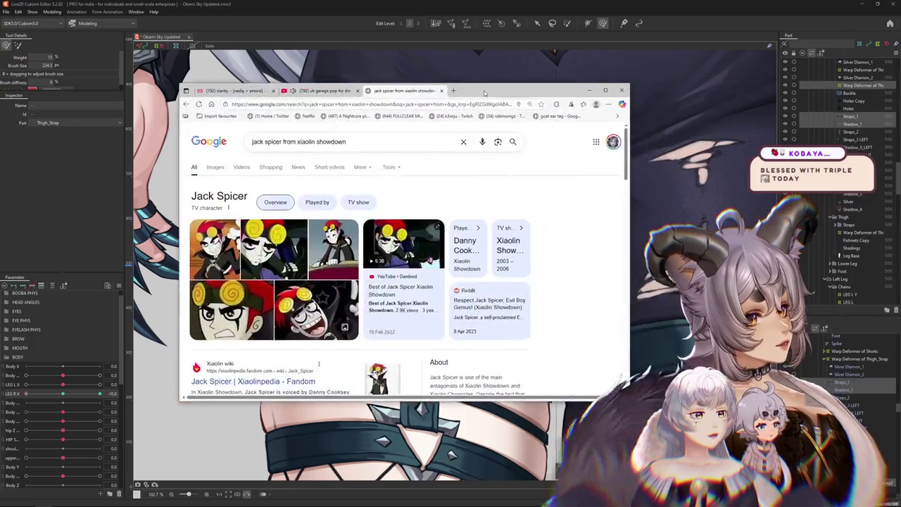
Step: Move the Chrome window further right, then hide it with Alt+Tab
left_click_drag(452, 79, 483, 73)
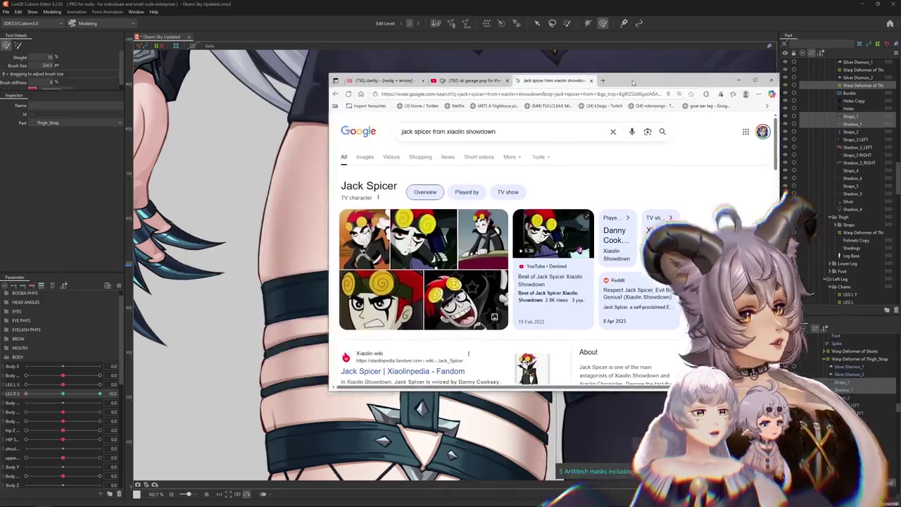
key("alt+Tab")
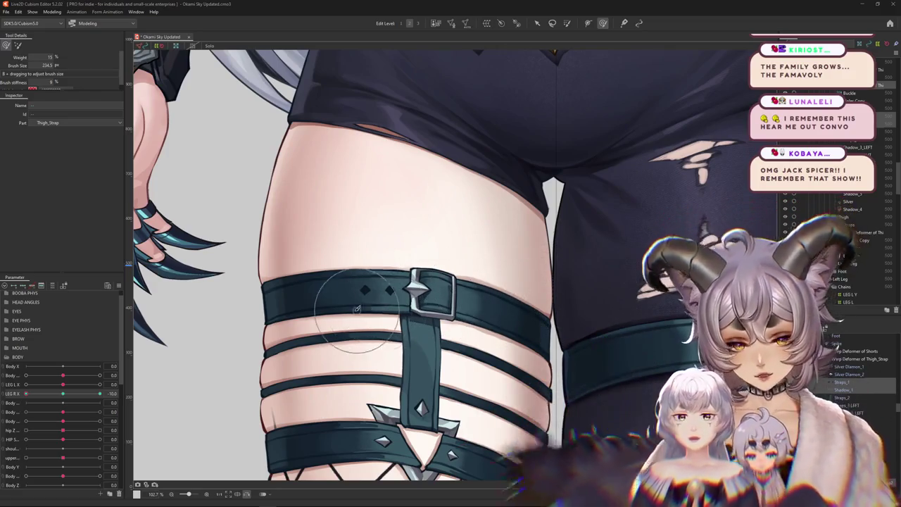
Step: Zoom onto the right thigh strap and size the brush to about 484 px
scroll(282, 324, "down", 3)
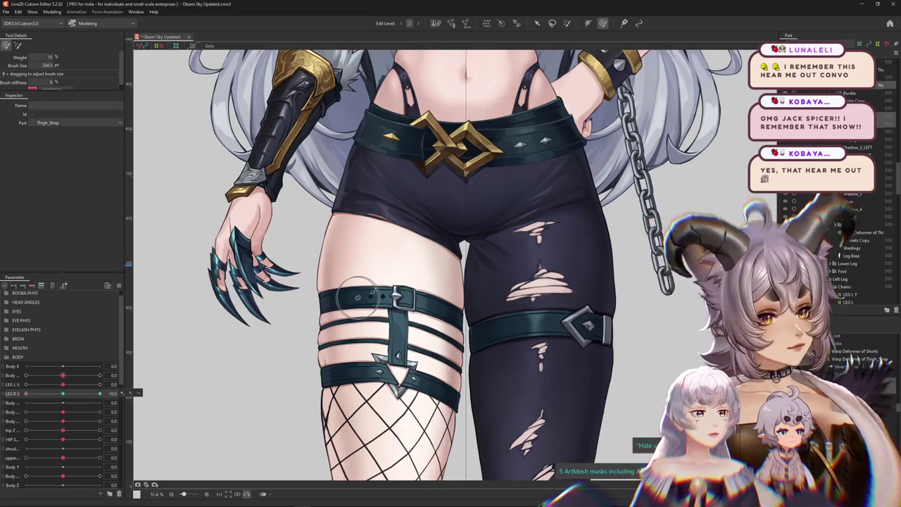
scroll(359, 295, "up", 2)
left_click_drag(58, 394, 27, 394)
left_click_drag(426, 254, 394, 320)
scroll(405, 328, "up", 2)
scroll(404, 327, "up", 2)
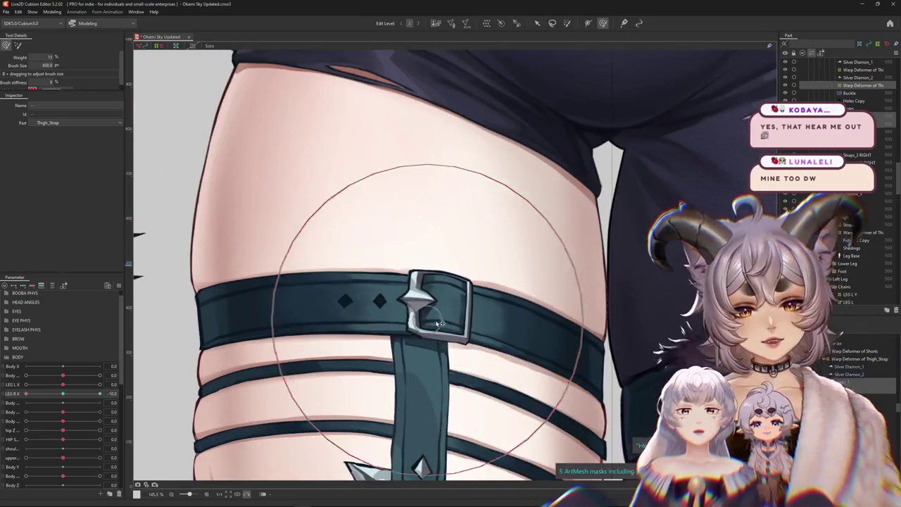
left_click_drag(508, 337, 438, 287)
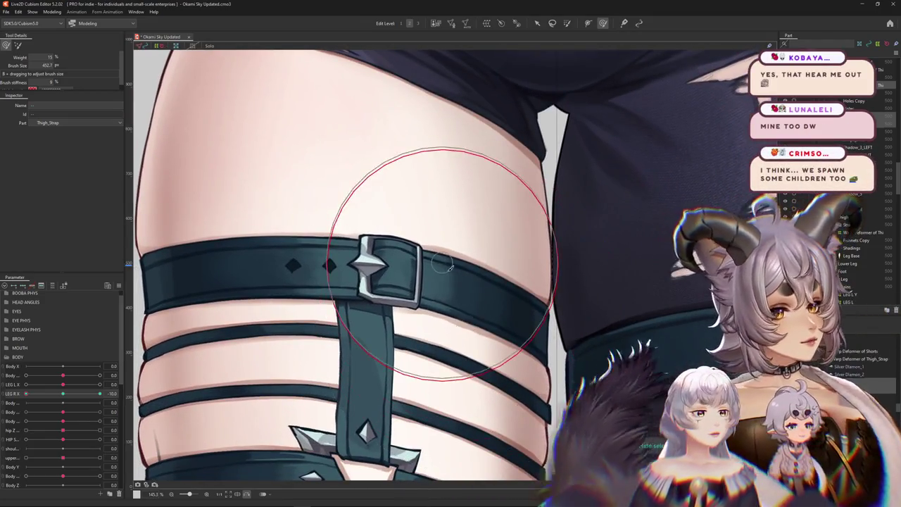
left_click_drag(392, 211, 482, 235)
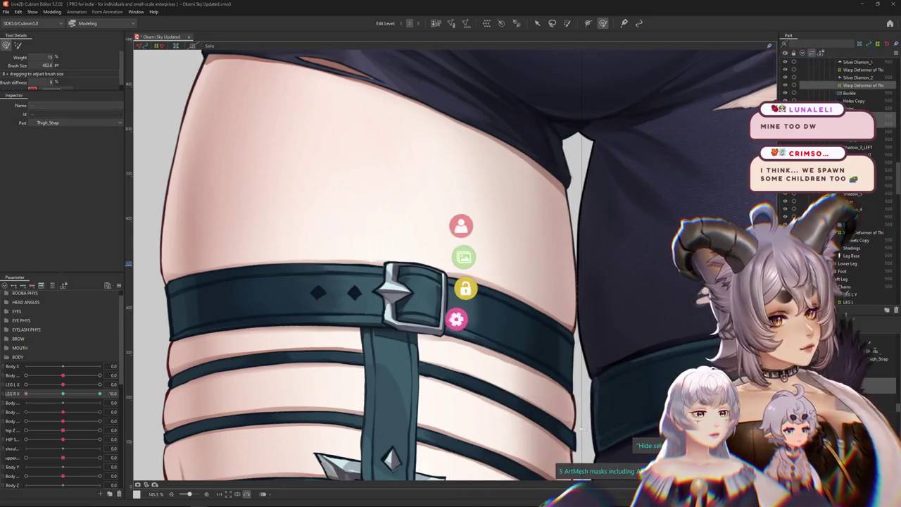
left_click(485, 257)
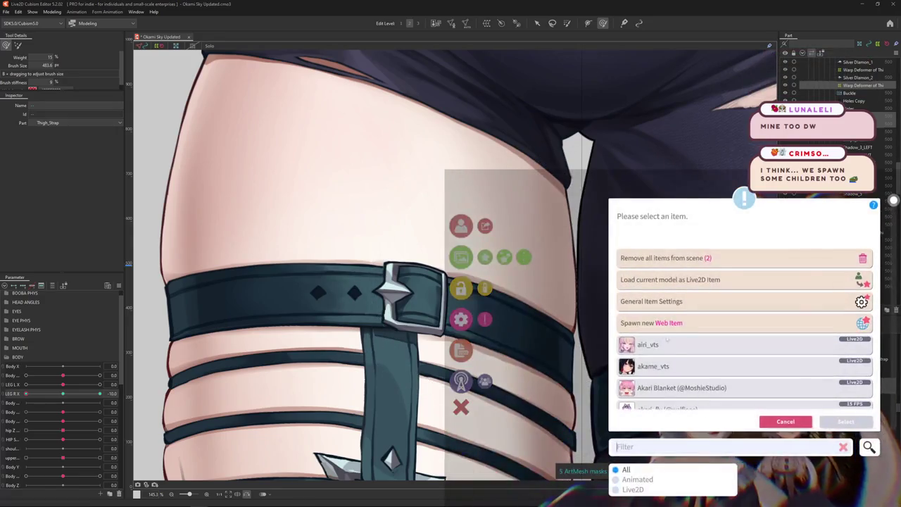
Step: Browse the VTube Studio item list, then close it without choosing
scroll(691, 355, "down", 2)
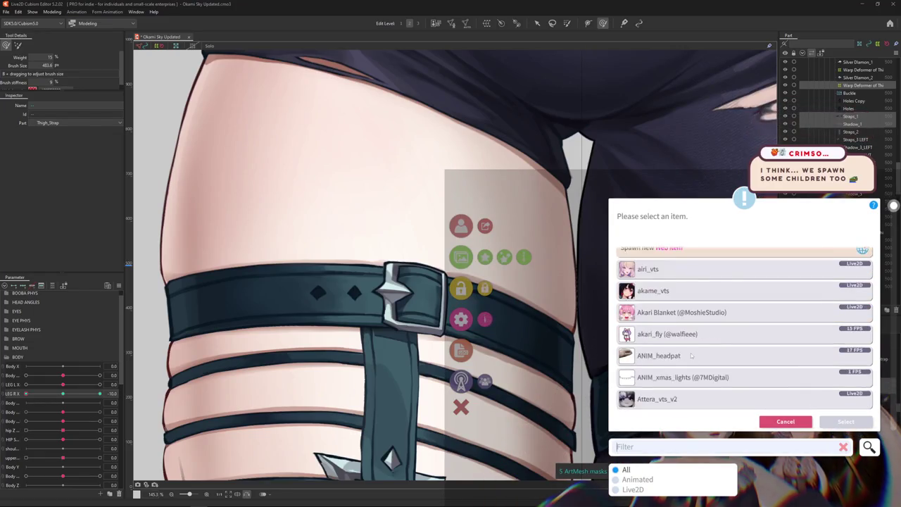
scroll(744, 327, "down", 3)
scroll(745, 328, "down", 3)
scroll(745, 327, "down", 3)
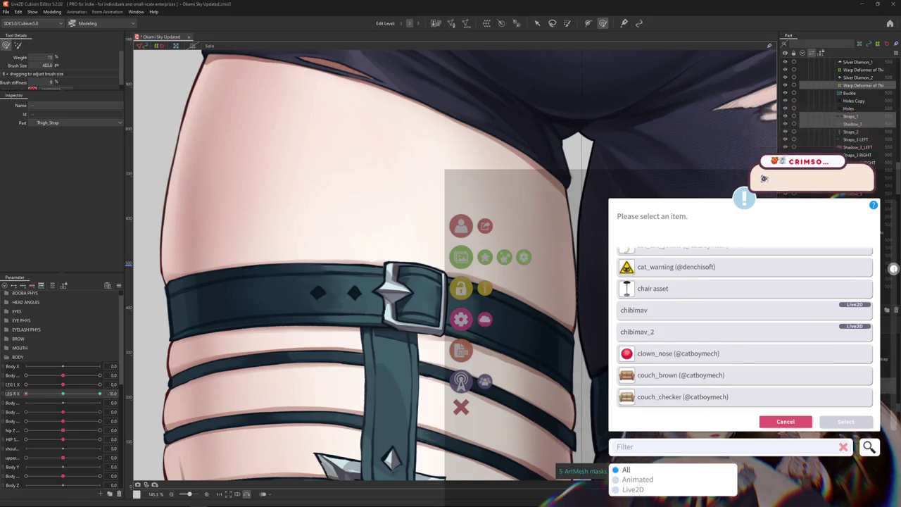
left_click_drag(893, 268, 893, 429)
scroll(874, 399, "up", 3)
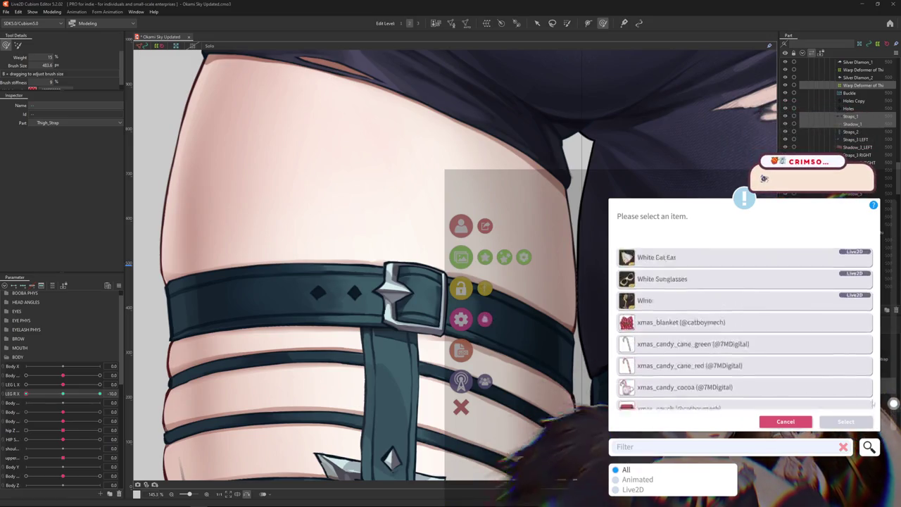
left_click_drag(875, 387, 877, 307)
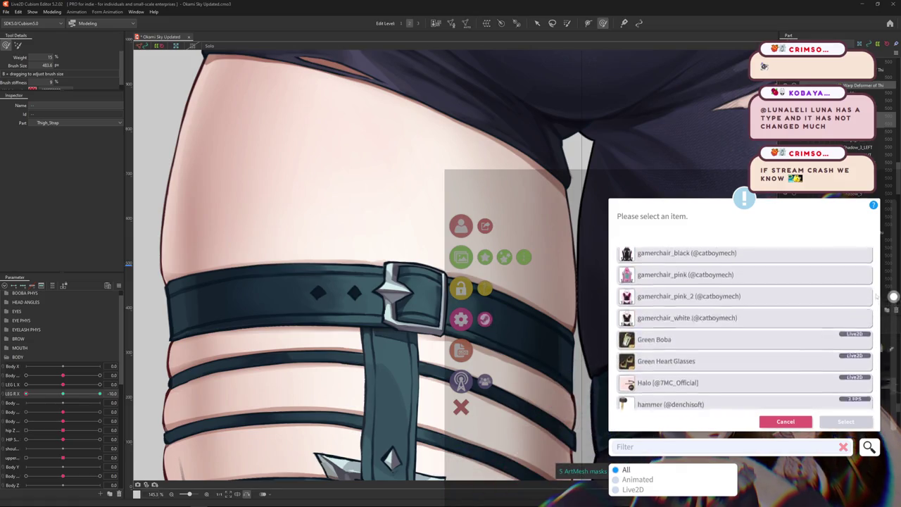
scroll(745, 328, "up", 5)
left_click(786, 421)
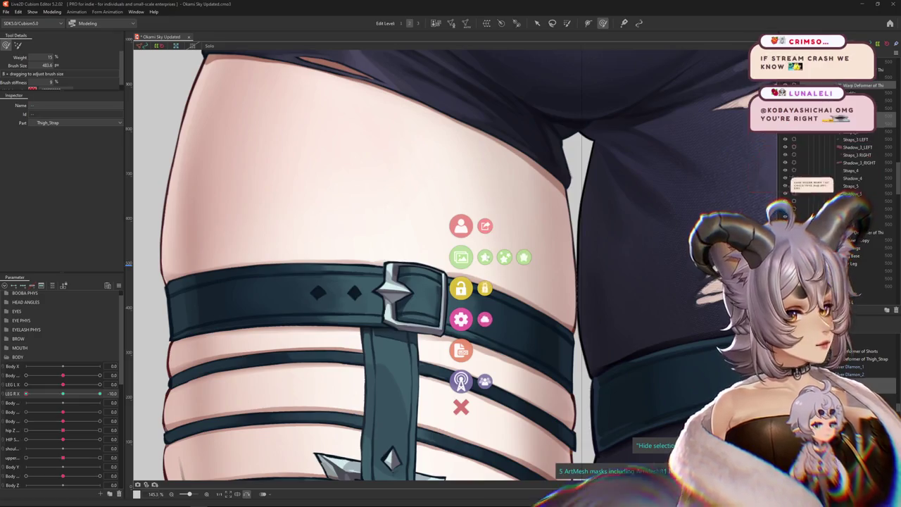
Step: Filter items by 'fen' and add FenariMori_8K_vts pinned to the avatar
left_click(486, 257)
scroll(699, 403, "down", 3)
type("fen")
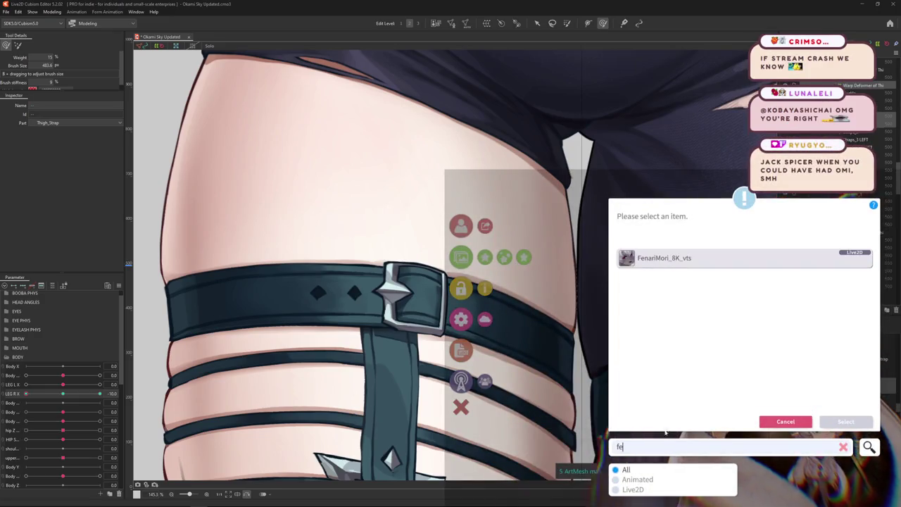
left_click(697, 258)
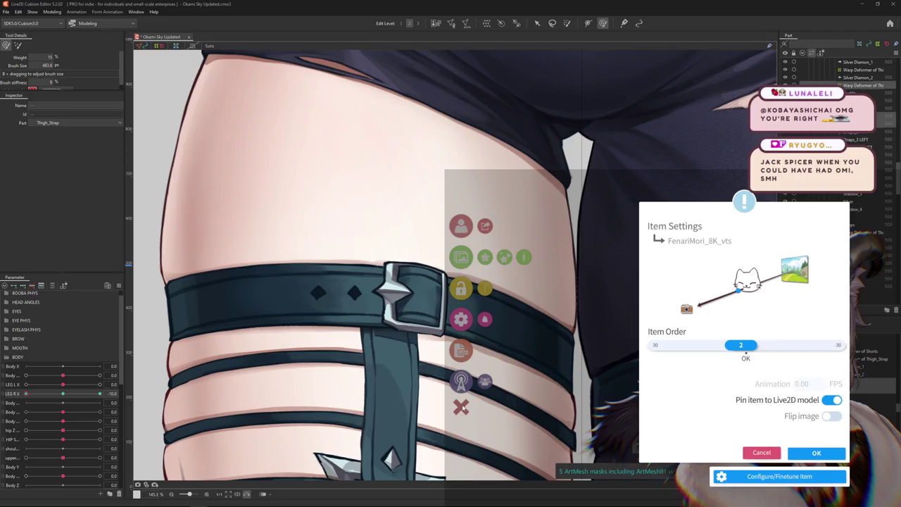
left_click(462, 409)
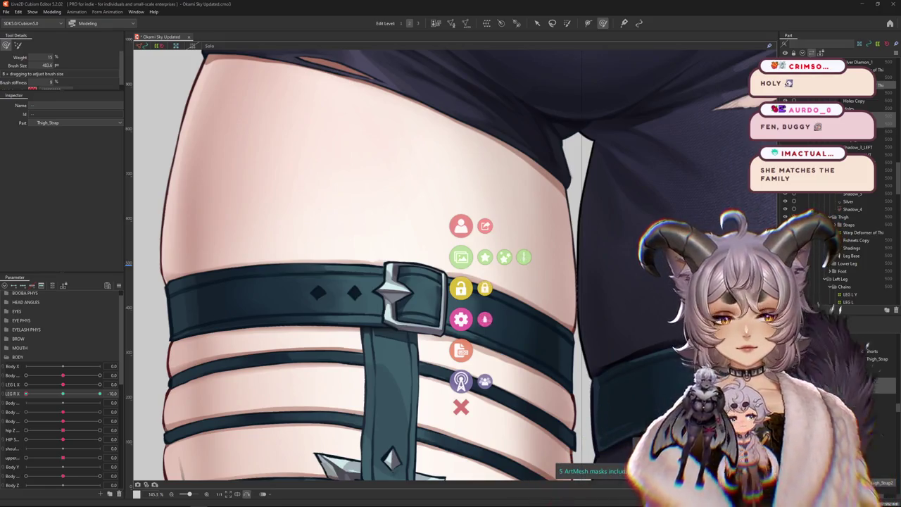
left_click(504, 258)
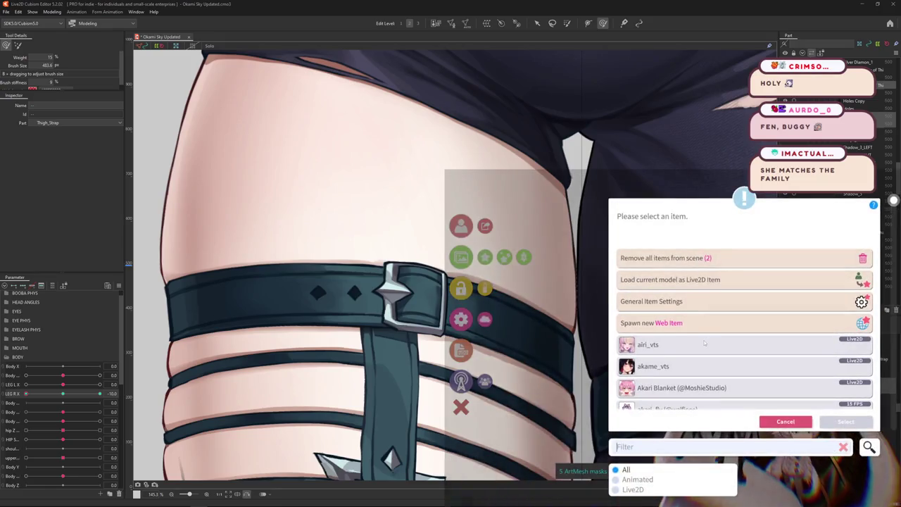
Step: Filter items by 'va' and add the val_office model to the VTube Studio scene
type("va")
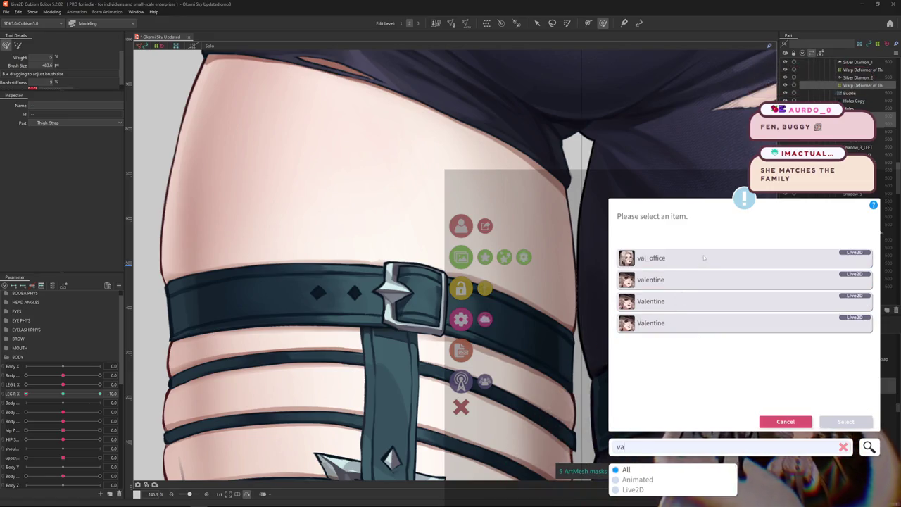
left_click(703, 258)
left_click(827, 421)
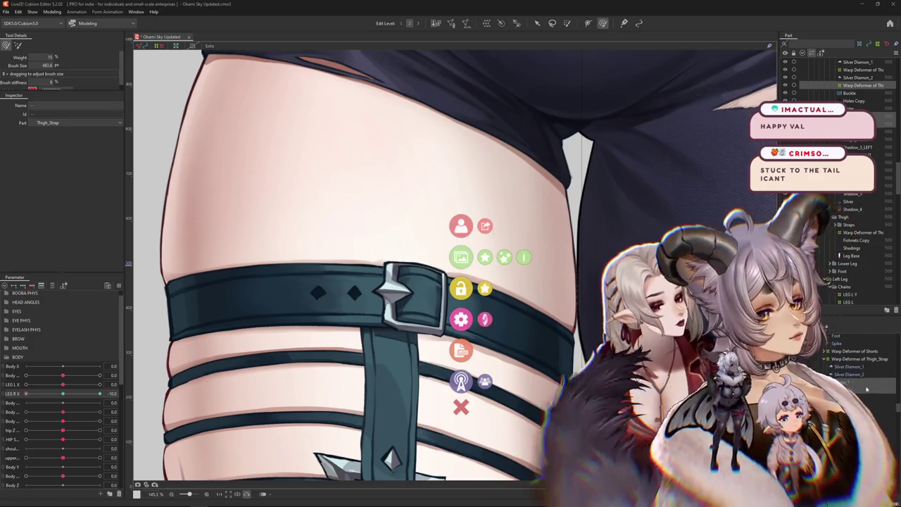
left_click(485, 257)
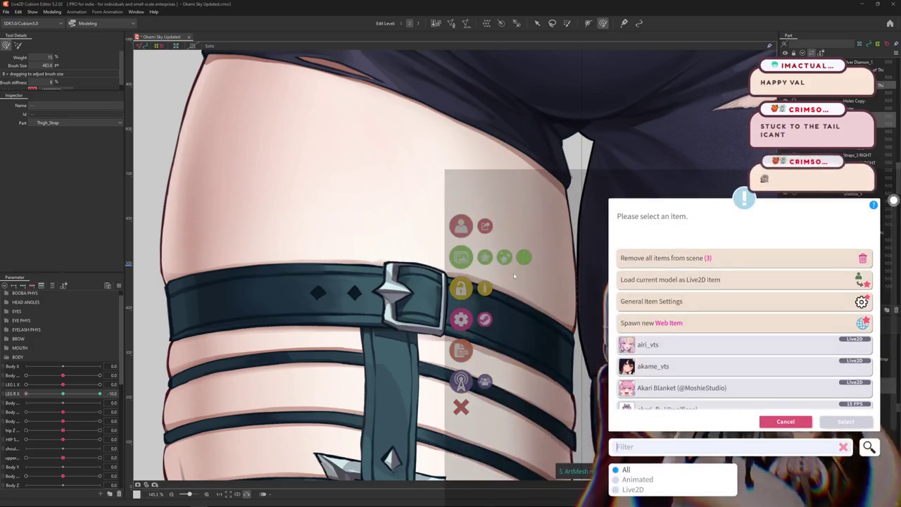
Step: Add Melissa_VTS to the scene with item order -3
type("mels")
key("BackSpace")
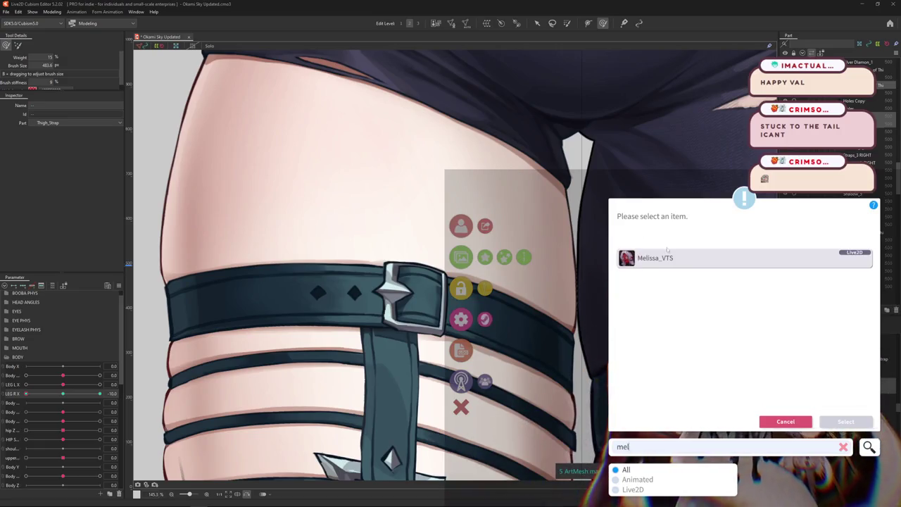
double_click(633, 257)
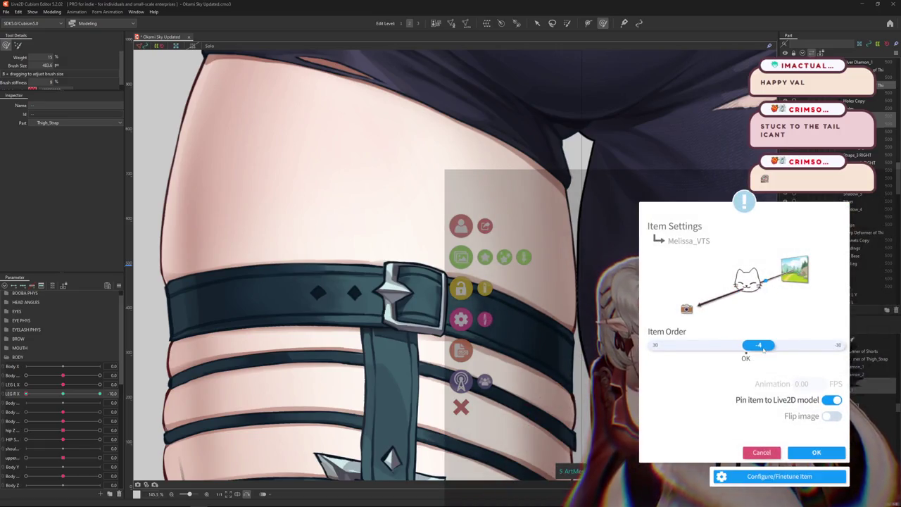
left_click_drag(764, 348, 762, 350)
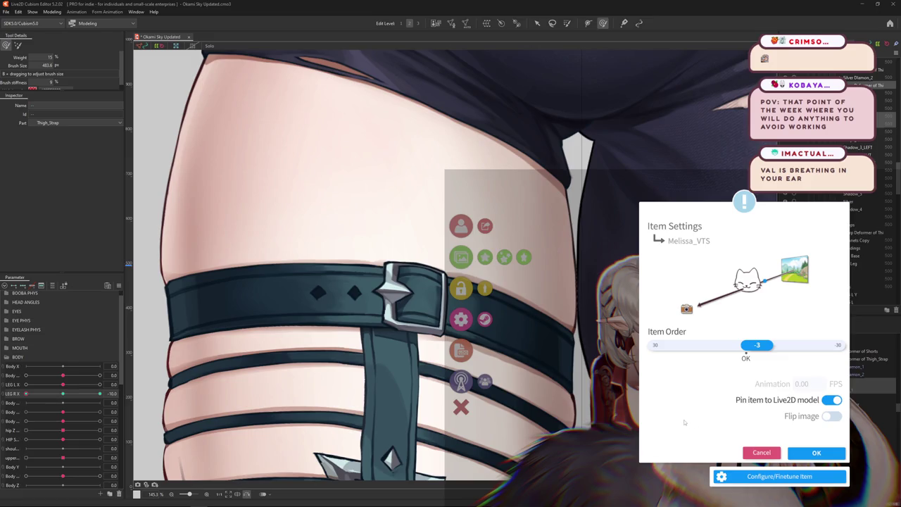
left_click(817, 452)
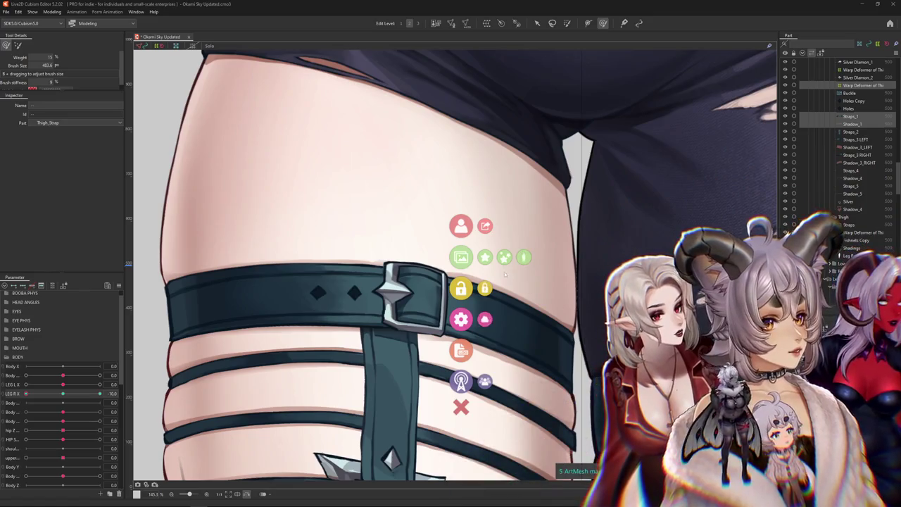
Step: Filter items by 'pin' and add pinbunUPDATE_vts with item order -4
left_click(485, 257)
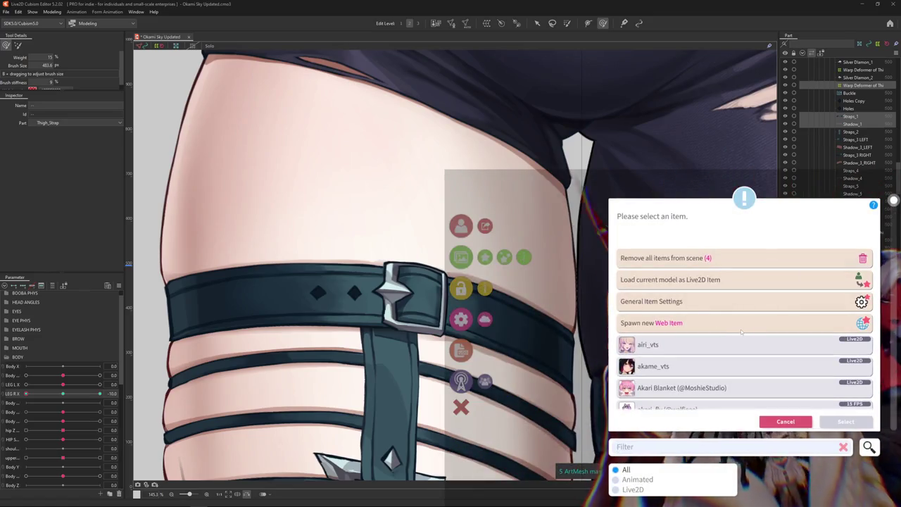
type("pin")
scroll(657, 366, "up", 2)
left_click(665, 372)
left_click(846, 421)
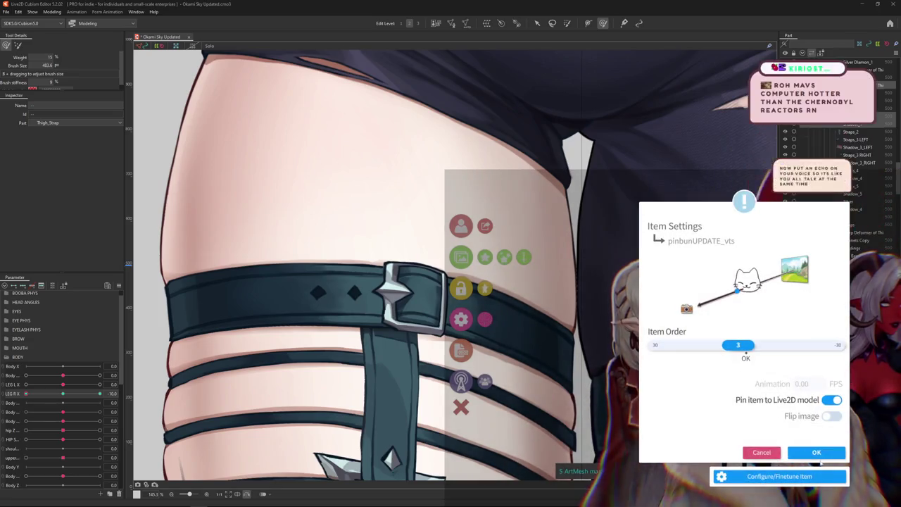
left_click_drag(738, 345, 771, 349)
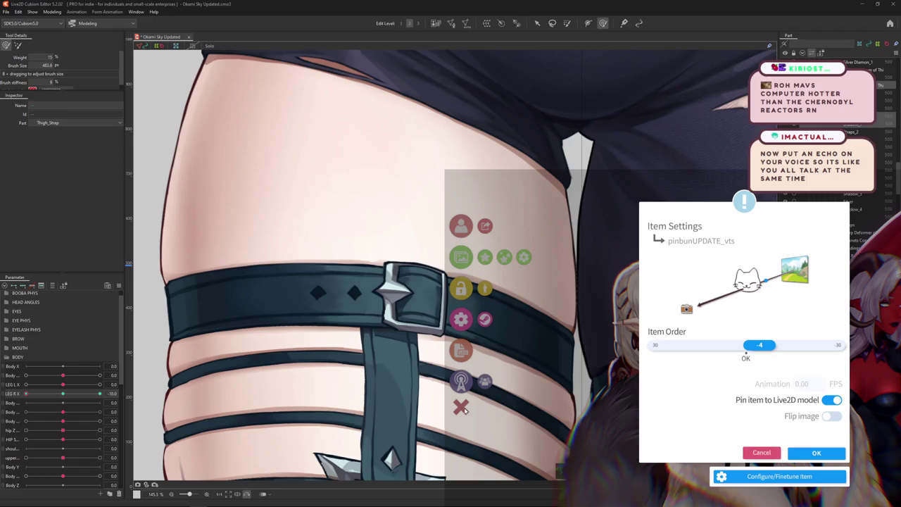
left_click(462, 408)
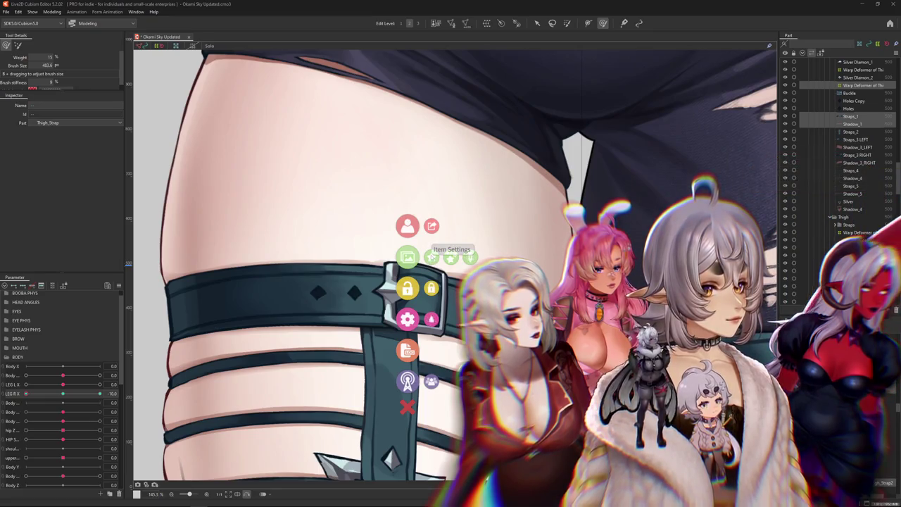
Step: Scroll the item list down to shnappi_vts and select it
left_click(450, 257)
scroll(680, 335, "down", 3)
scroll(673, 341, "down", 3)
scroll(674, 341, "down", 3)
scroll(672, 342, "down", 2)
scroll(674, 342, "down", 3)
scroll(674, 343, "down", 3)
scroll(674, 343, "down", 3)
scroll(673, 343, "down", 2)
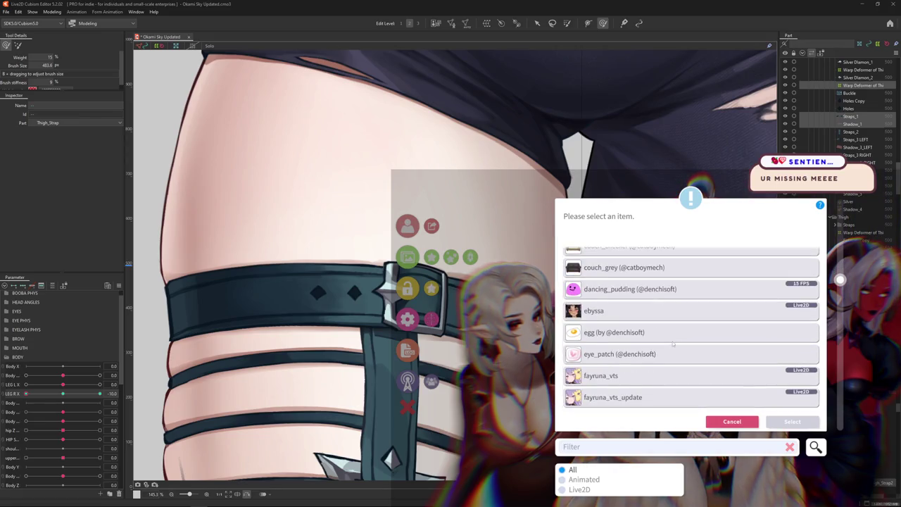
scroll(673, 343, "down", 3)
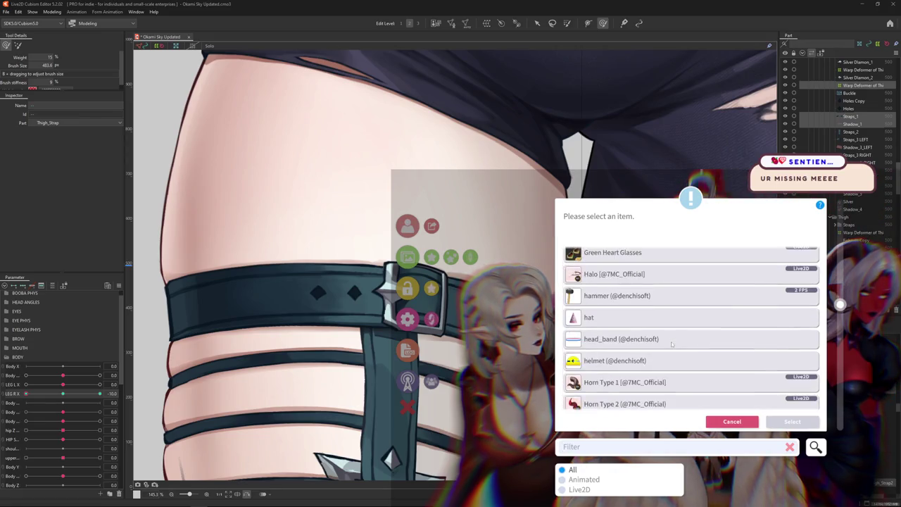
scroll(672, 344, "down", 3)
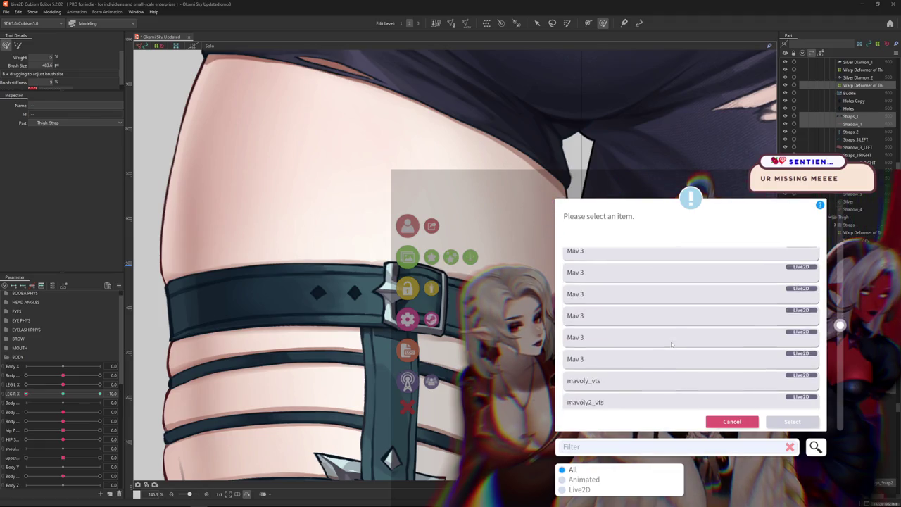
scroll(672, 344, "down", 3)
scroll(671, 344, "down", 3)
scroll(671, 343, "down", 3)
scroll(671, 344, "down", 3)
scroll(671, 345, "down", 3)
scroll(671, 343, "down", 3)
scroll(634, 310, "up", 3)
scroll(619, 296, "down", 5)
scroll(627, 299, "down", 3)
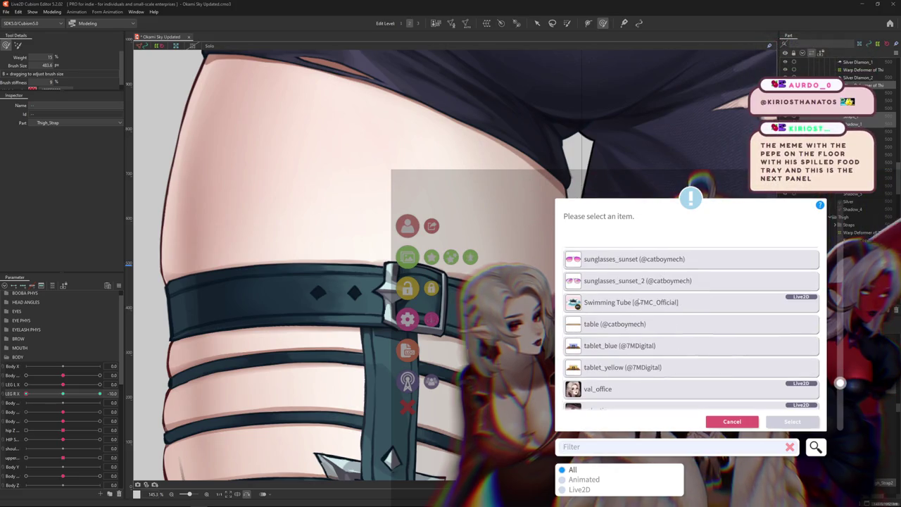
scroll(637, 302, "up", 3)
left_click(590, 278)
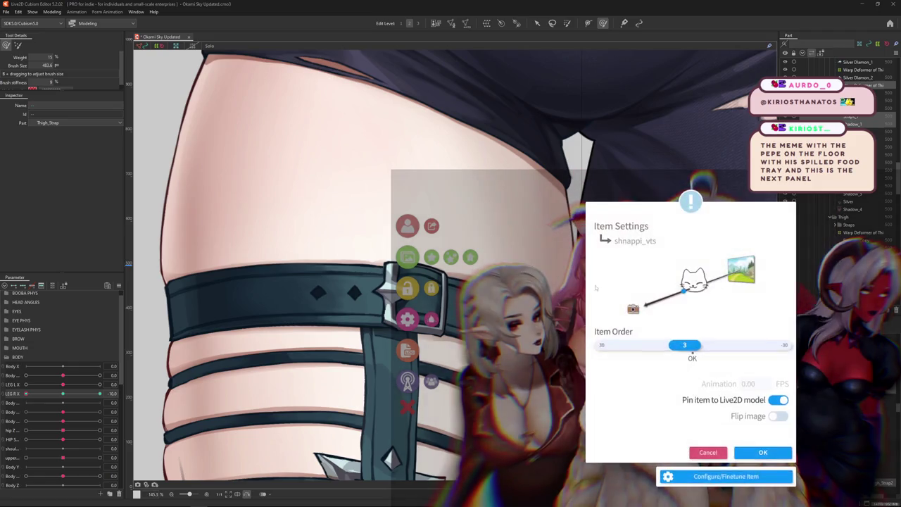
Step: Close item settings, then shrink the blue-haired model and place it at lower right
left_click(568, 363)
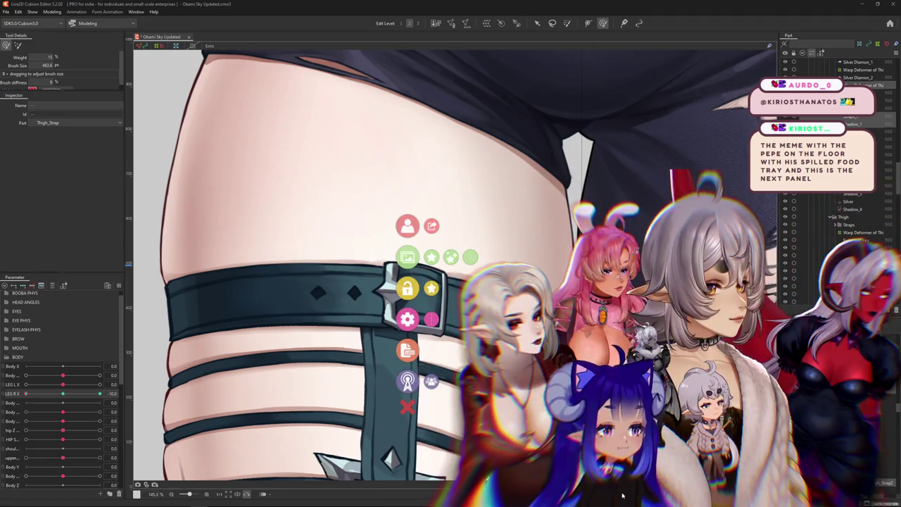
scroll(626, 501, "down", 5)
mouse_move(625, 501)
left_mouse_down()
mouse_move(769, 423)
mouse_move(752, 430)
left_mouse_up()
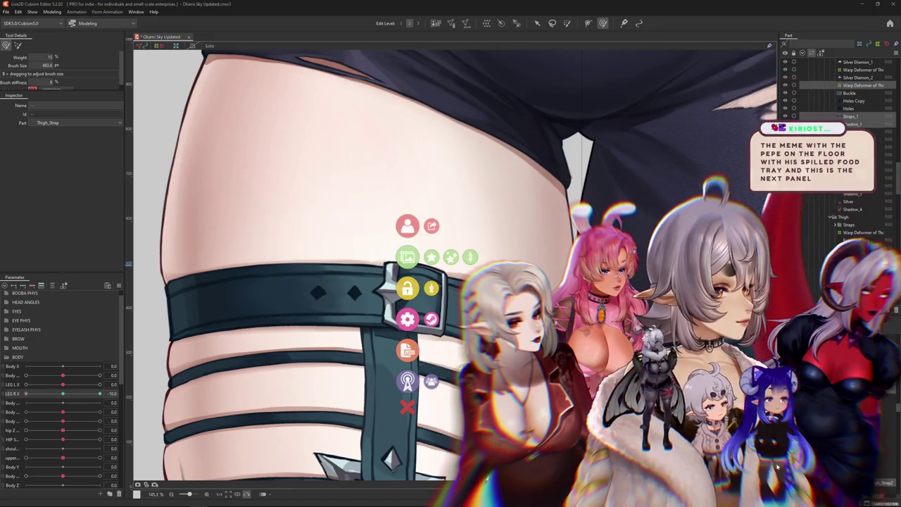
left_click_drag(795, 468, 778, 466)
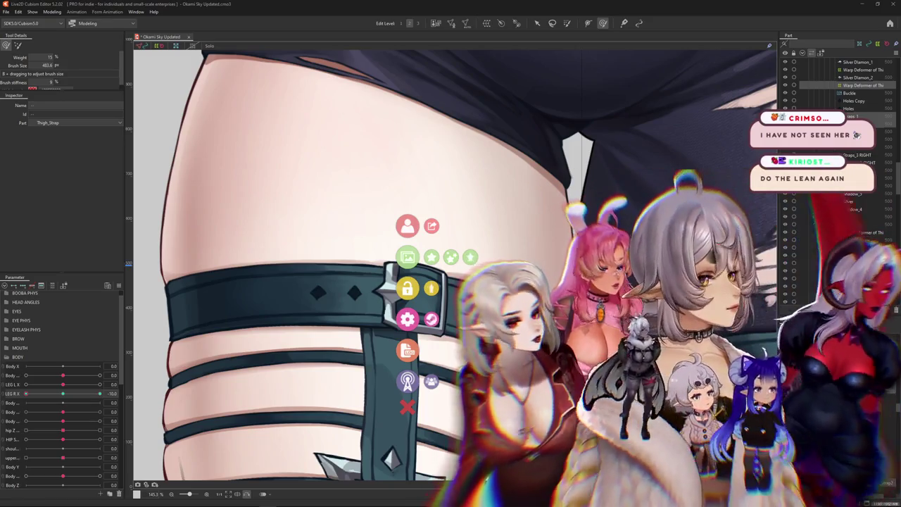
Step: Dismiss the VTube Studio overlay menu and hide Cubism's selection display with Ctrl+H
left_click(414, 430)
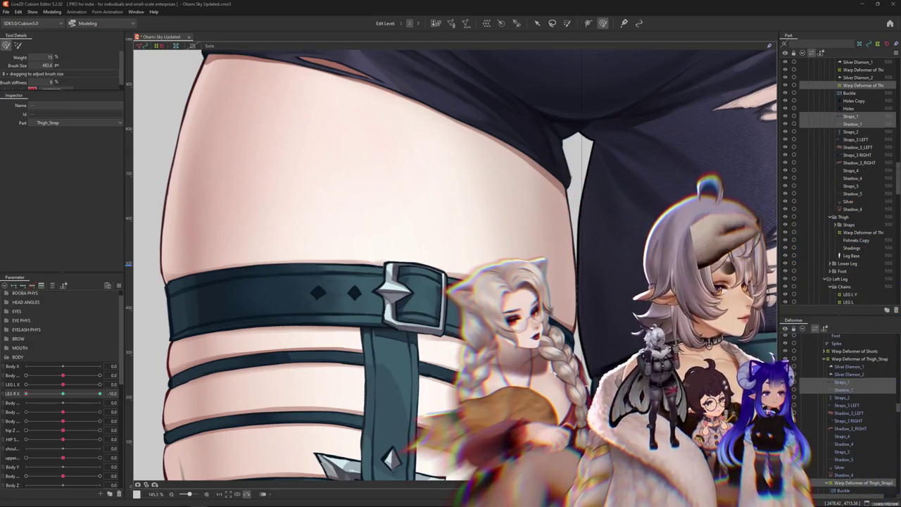
key("ctrl+h")
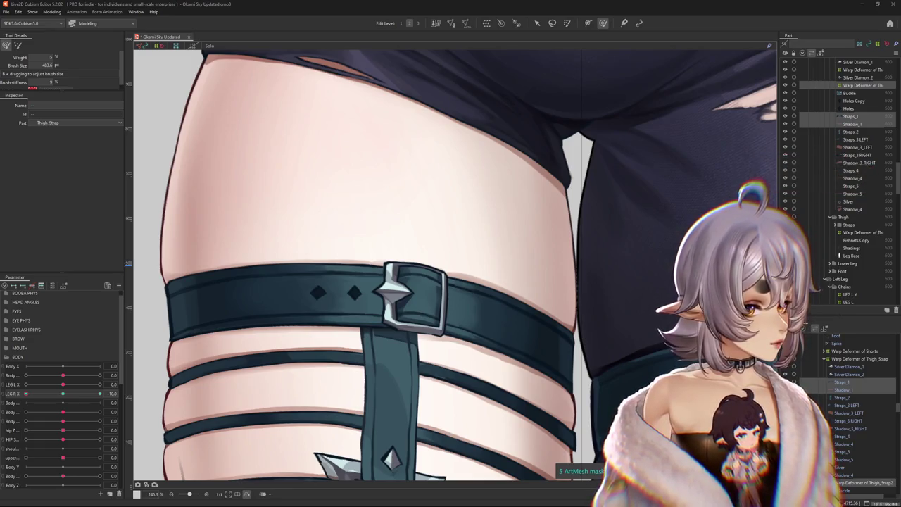
Step: At LEG R X about -4.7, size the deform brush and push the thigh straps up-left
scroll(533, 282, "down", 2)
mouse_move(26, 394)
left_mouse_down()
mouse_move(38, 398)
mouse_move(26, 399)
left_mouse_up()
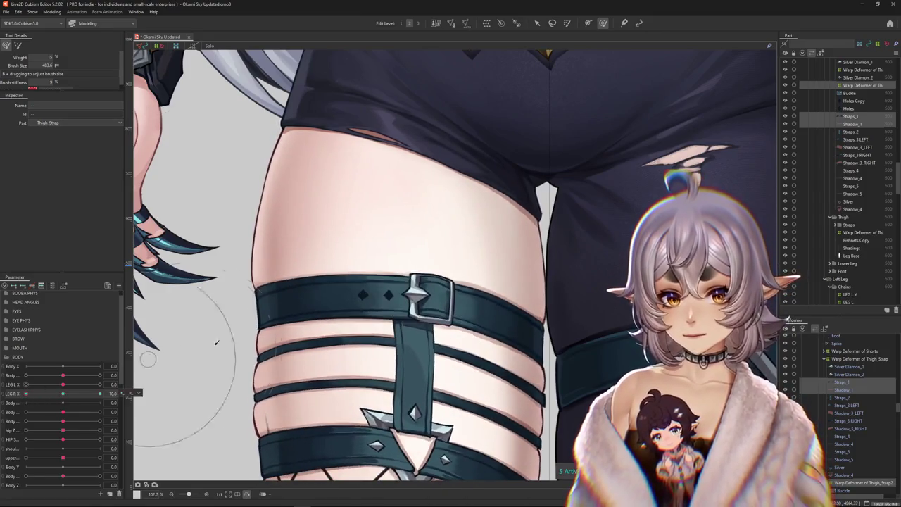
left_click_drag(301, 291, 303, 282)
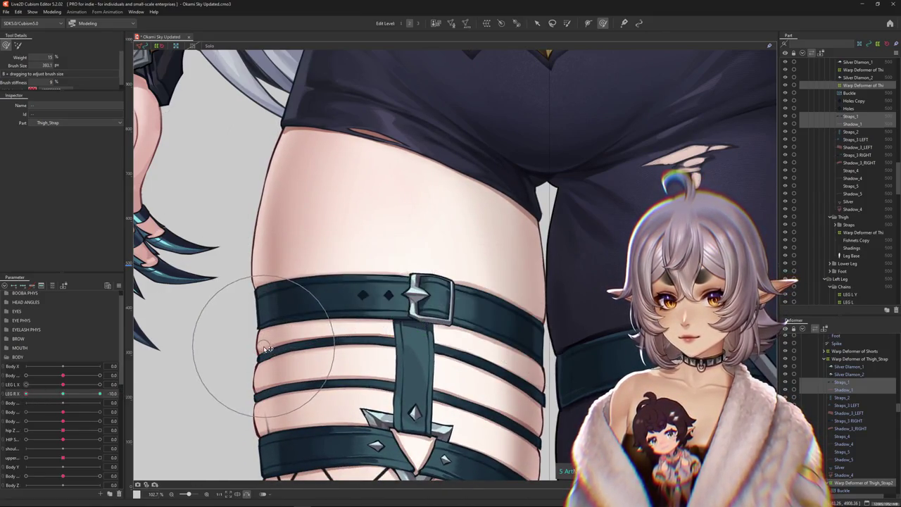
left_click_drag(310, 211, 302, 191)
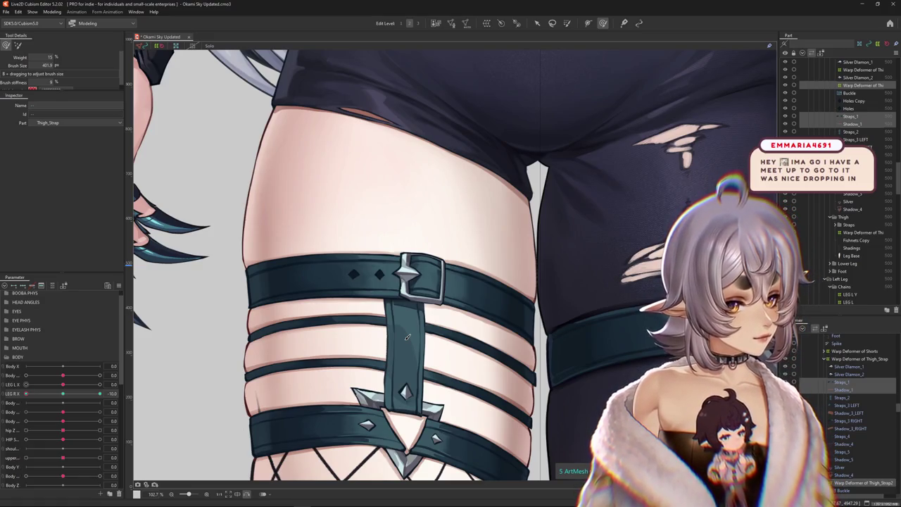
left_click_drag(407, 338, 363, 238)
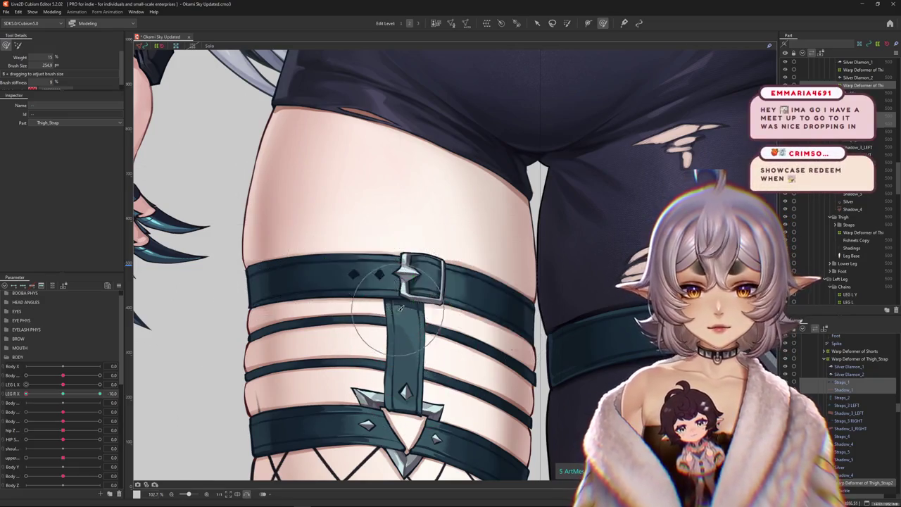
left_click_drag(281, 332, 137, 373)
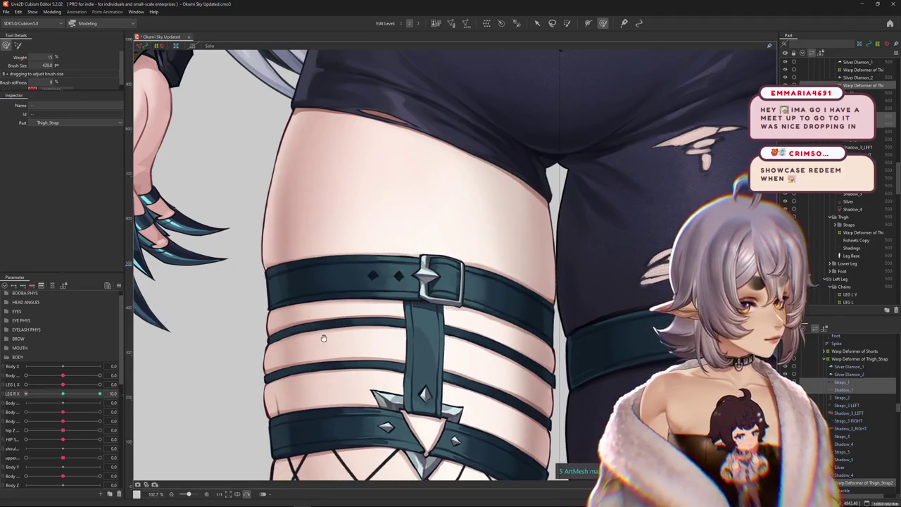
left_click_drag(324, 337, 312, 329)
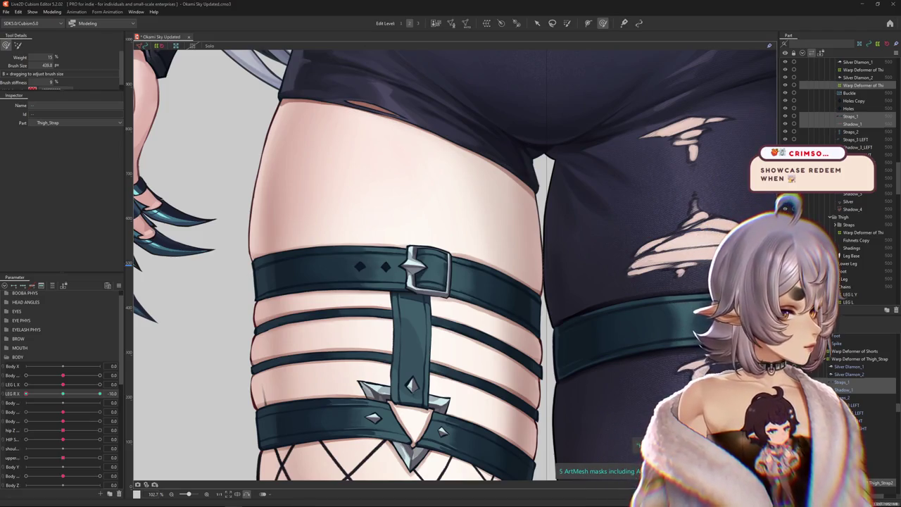
Step: Brush the strap to follow the leg, then recheck at LEG R X about 3.5
left_click_drag(27, 394, 100, 393)
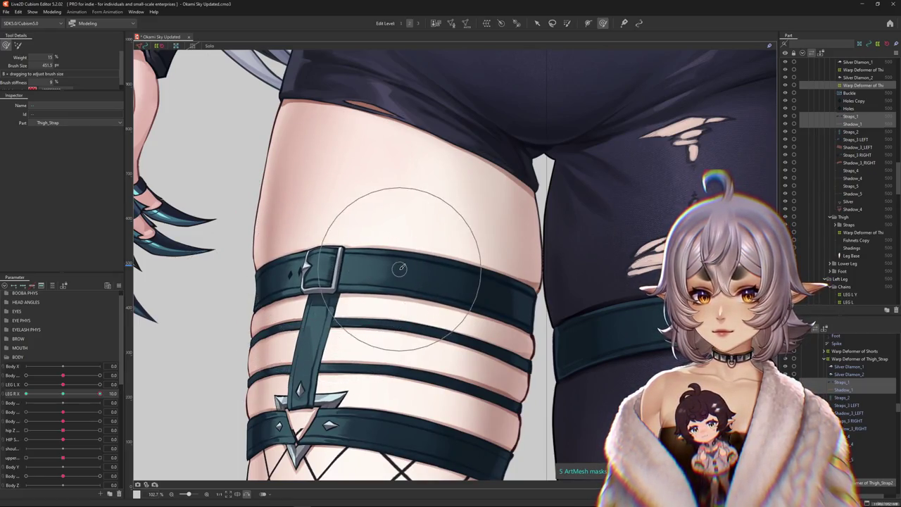
scroll(362, 261, "down", 3)
left_click_drag(100, 393, 25, 393)
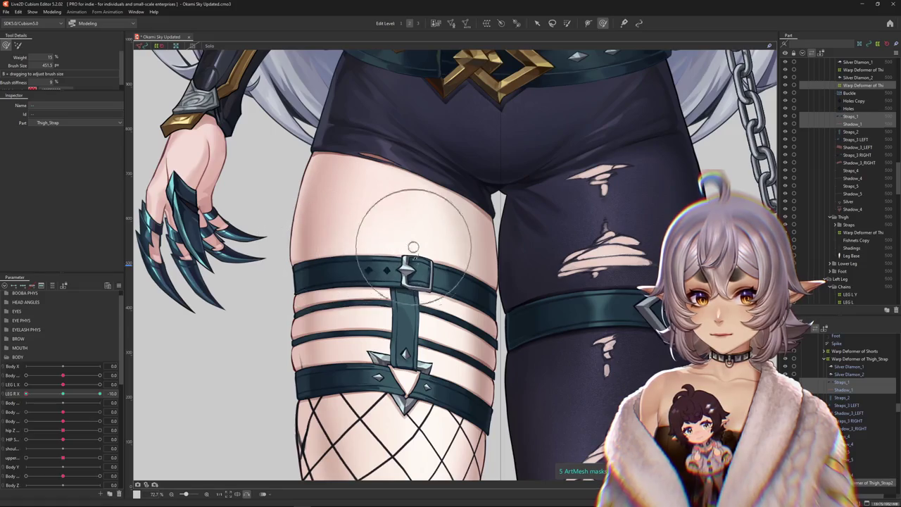
left_click_drag(396, 327, 391, 289)
scroll(388, 297, "down", 4)
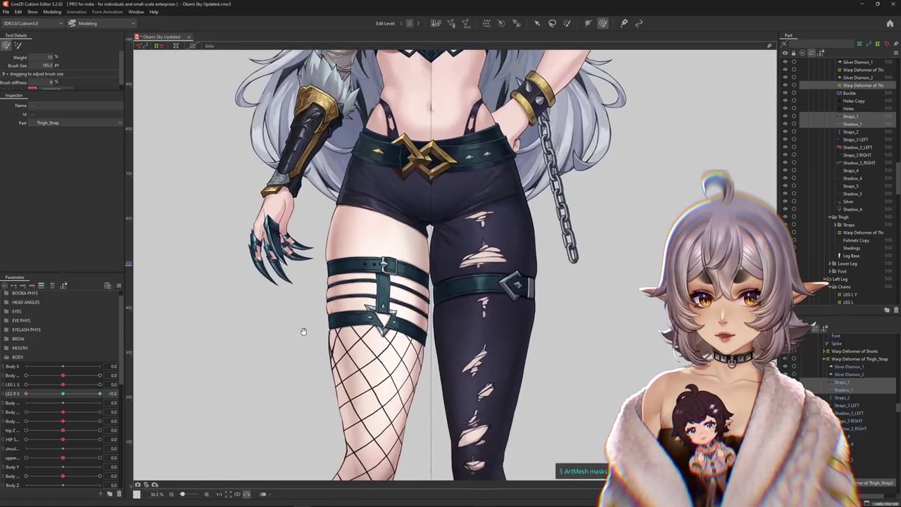
left_click_drag(26, 394, 99, 394)
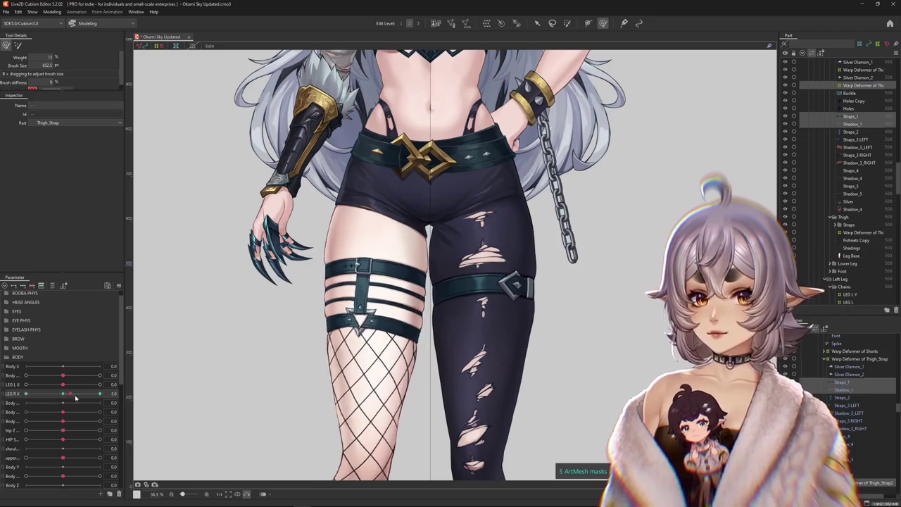
scroll(387, 247, "up", 2)
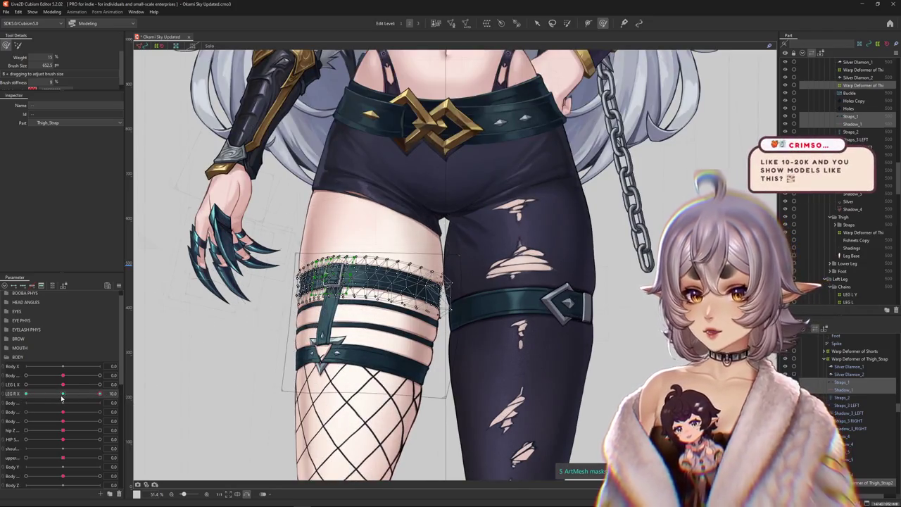
left_click(70, 396)
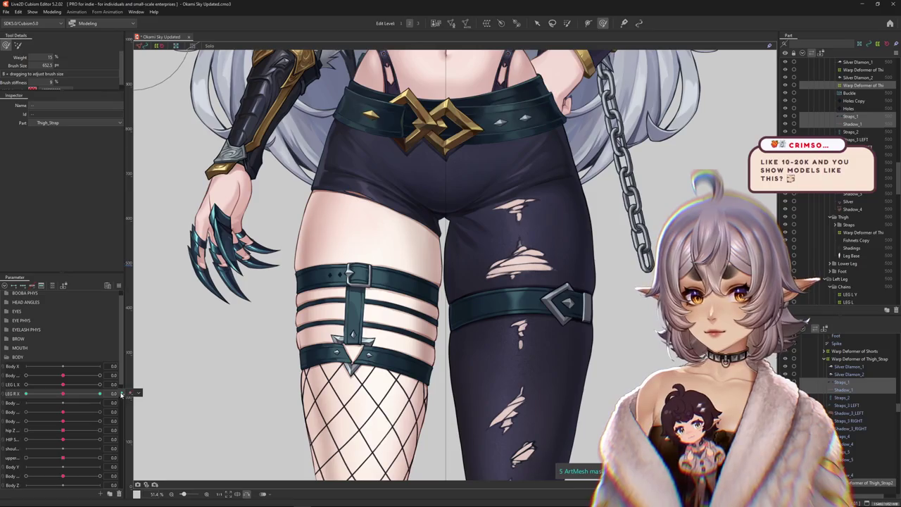
left_click_drag(85, 396, 26, 393)
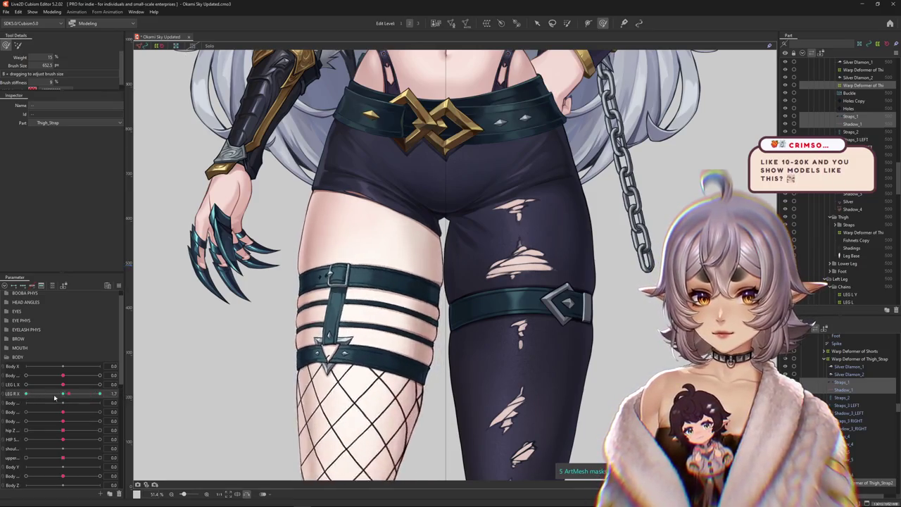
scroll(378, 310, "up", 2)
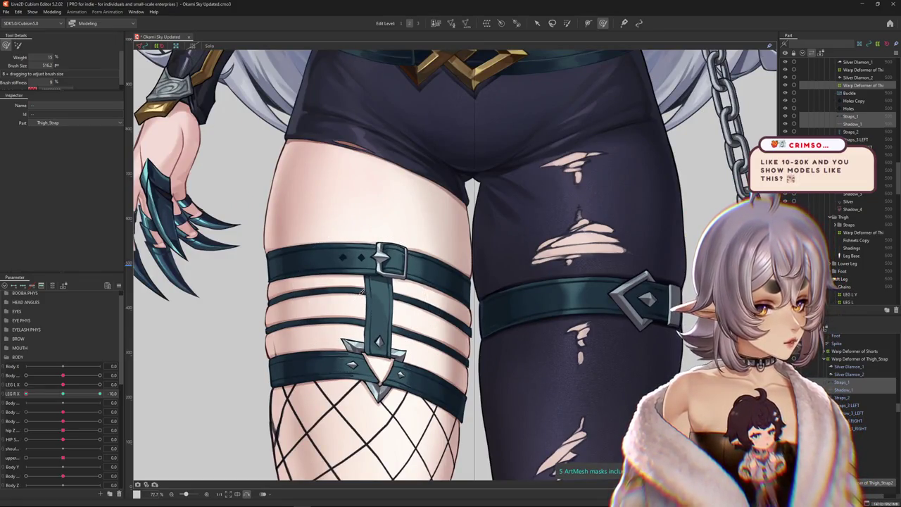
Step: Zoom in on the right thigh strap, select the top strap mesh, and test LEG R X at -5.9
scroll(359, 298, "down", 2)
scroll(338, 295, "up", 4)
left_click_drag(331, 306, 337, 348)
left_click_drag(211, 322, 205, 233)
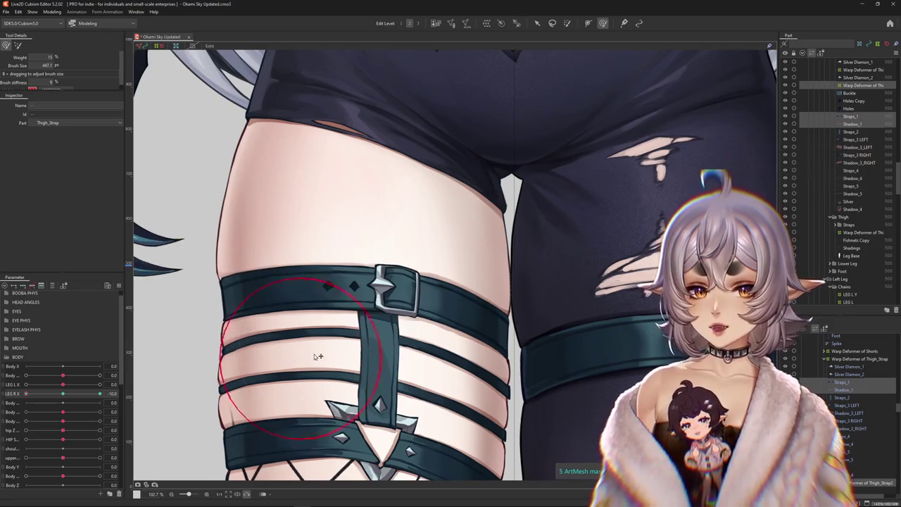
left_click_drag(389, 268, 421, 272)
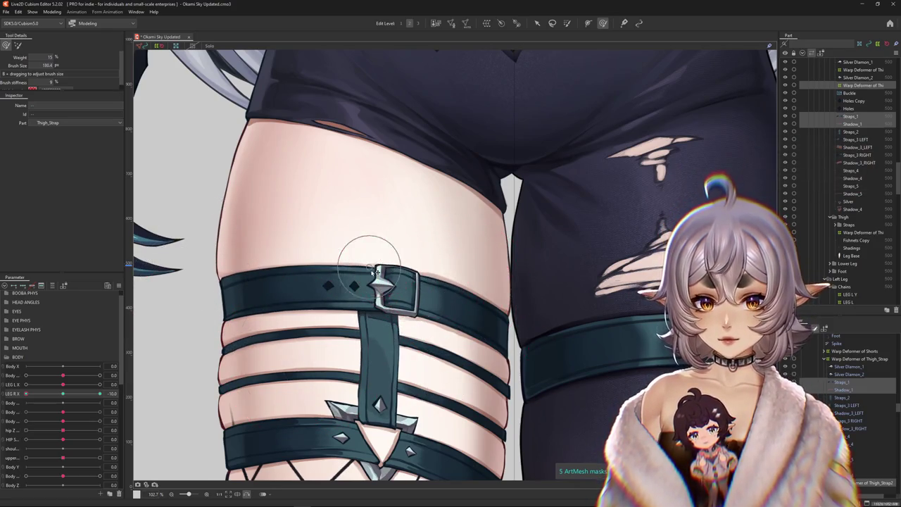
left_click(373, 310)
scroll(384, 286, "down", 5)
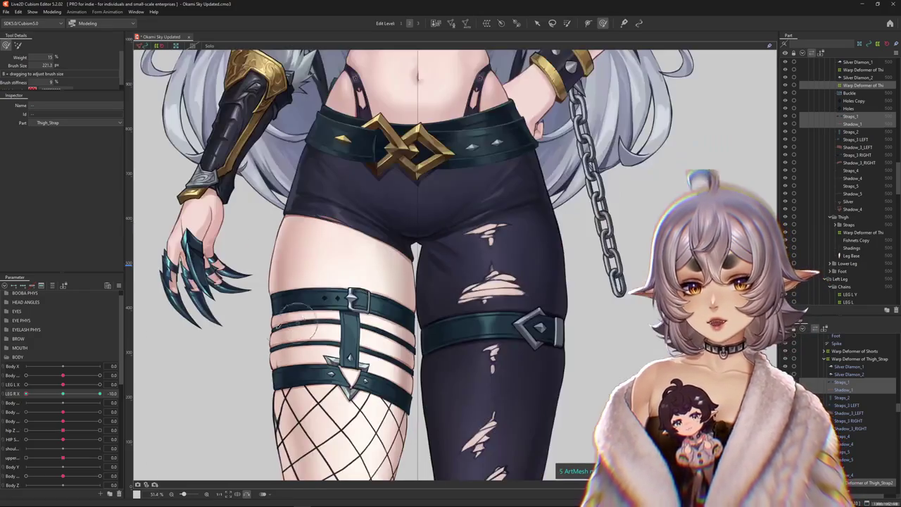
left_click_drag(73, 395, 36, 400)
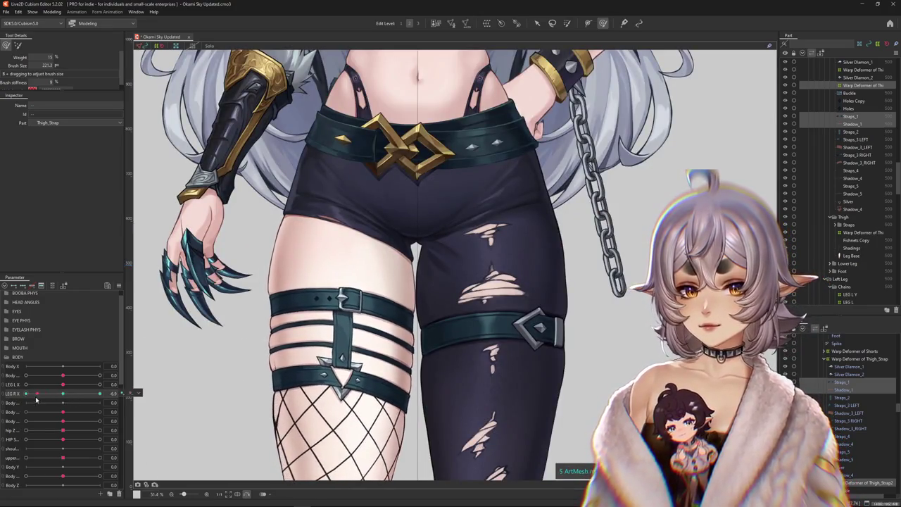
Step: Shrink the deform brush, test LEG R X at 5.7, and select the Straps_3_RIGHT mesh
scroll(295, 282, "up", 3)
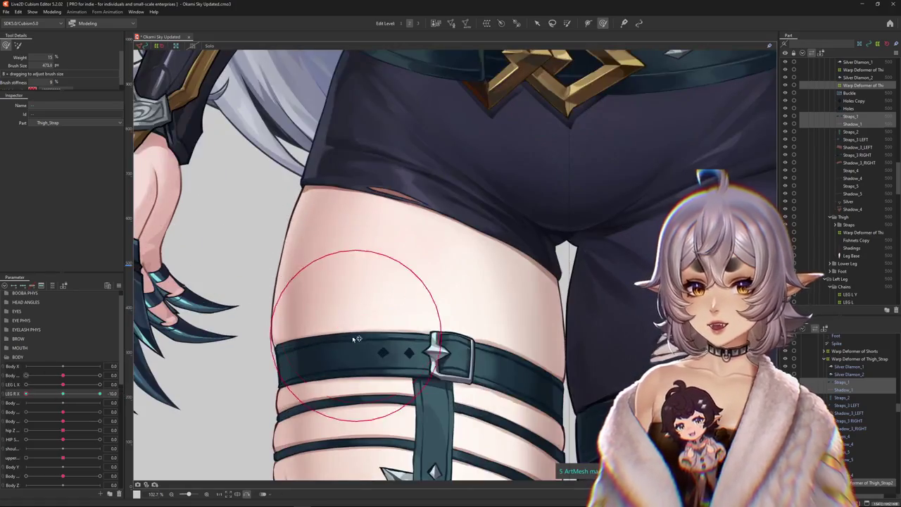
mouse_move(278, 290)
left_mouse_down()
mouse_move(352, 362)
mouse_move(348, 293)
left_mouse_up()
scroll(458, 276, "down", 1)
scroll(458, 276, "down", 1)
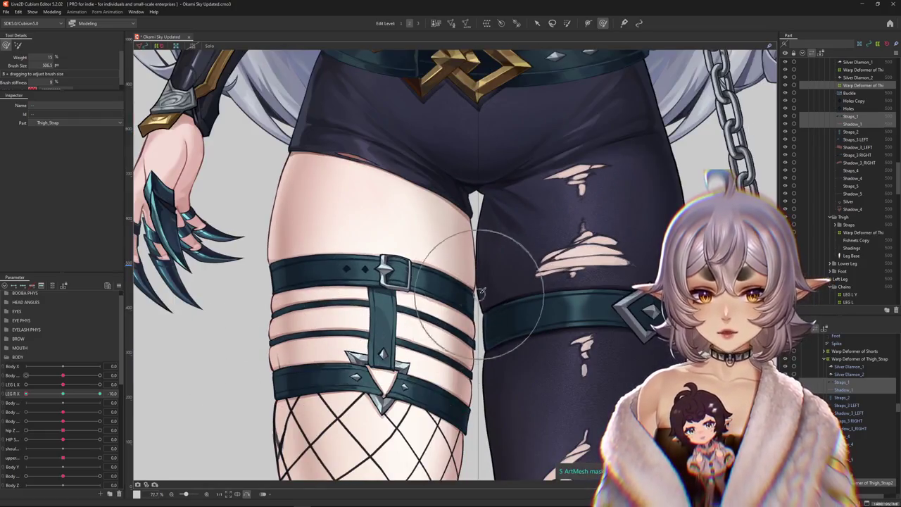
mouse_move(25, 394)
left_mouse_down()
mouse_move(88, 401)
mouse_move(1, 401)
left_mouse_up()
left_click_drag(422, 317, 451, 268)
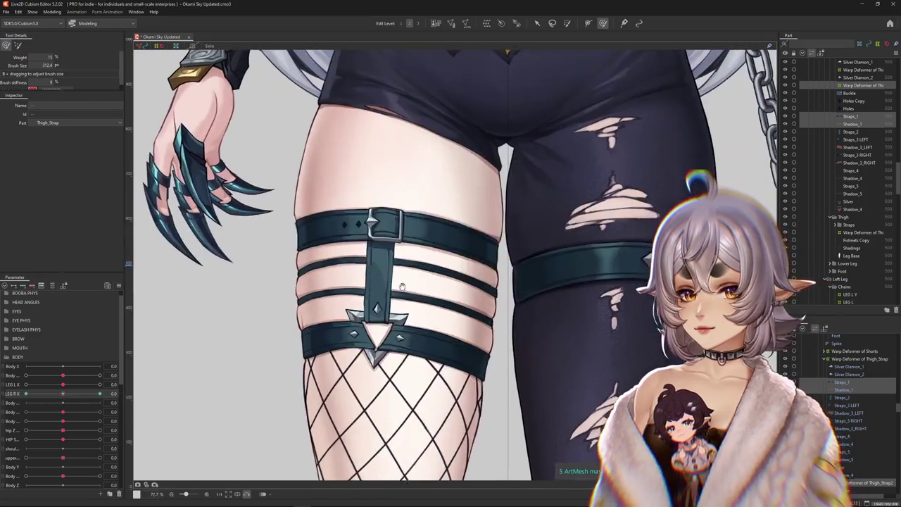
left_click(373, 225)
left_click(449, 362)
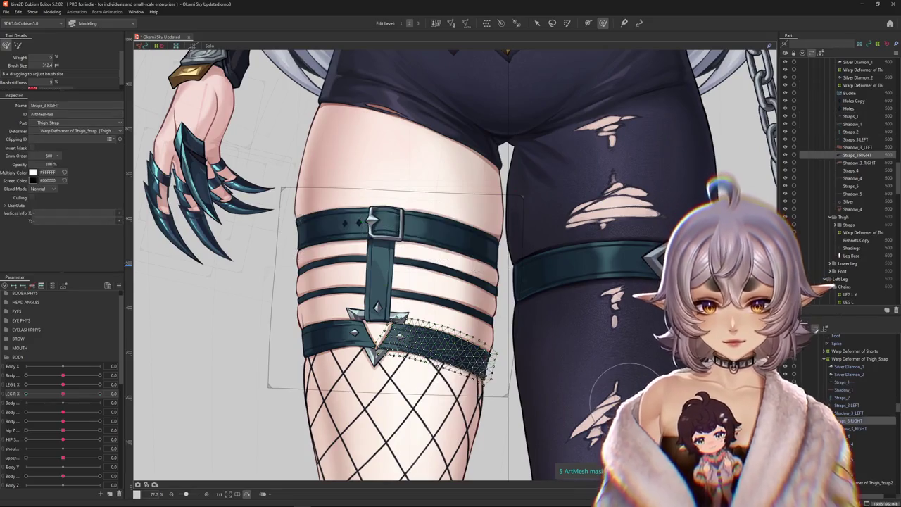
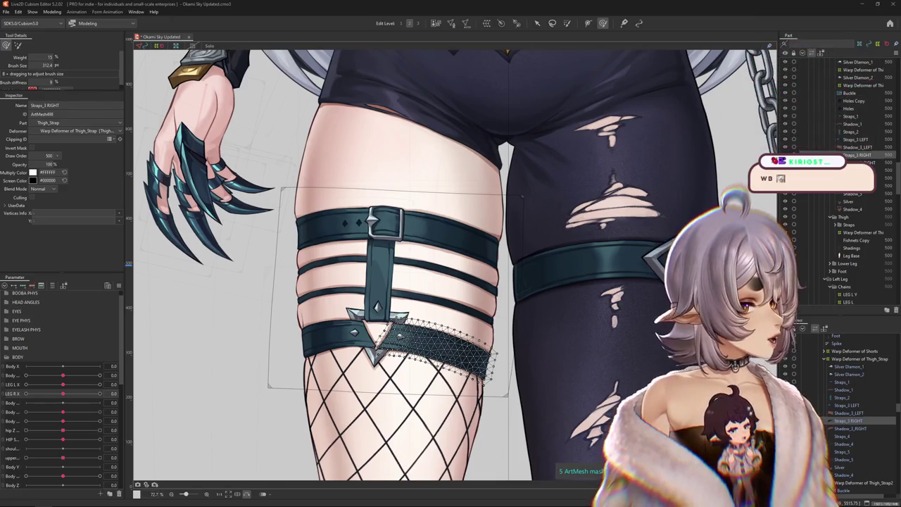
Step: Pause the YouTube video, then play the Twitch clip in a maximized browser window
key("alt+Tab")
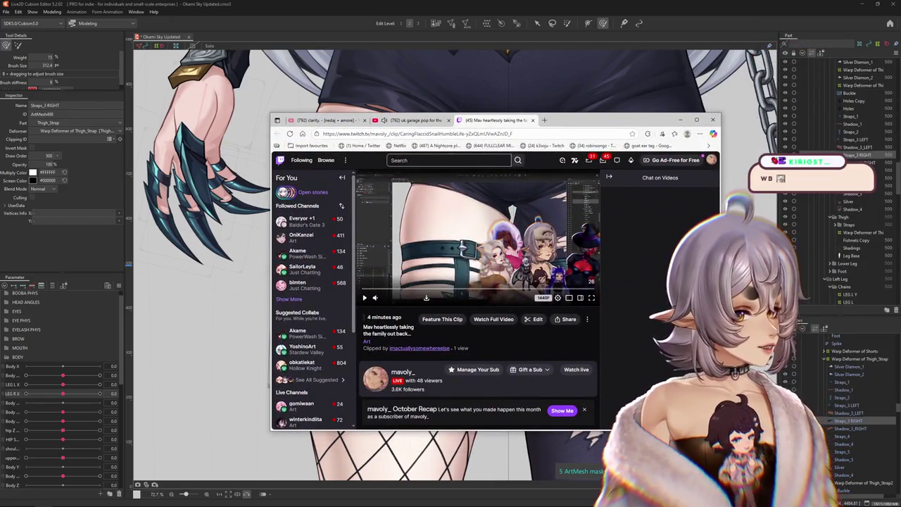
key("alt+Tab")
key("alt+Tab")
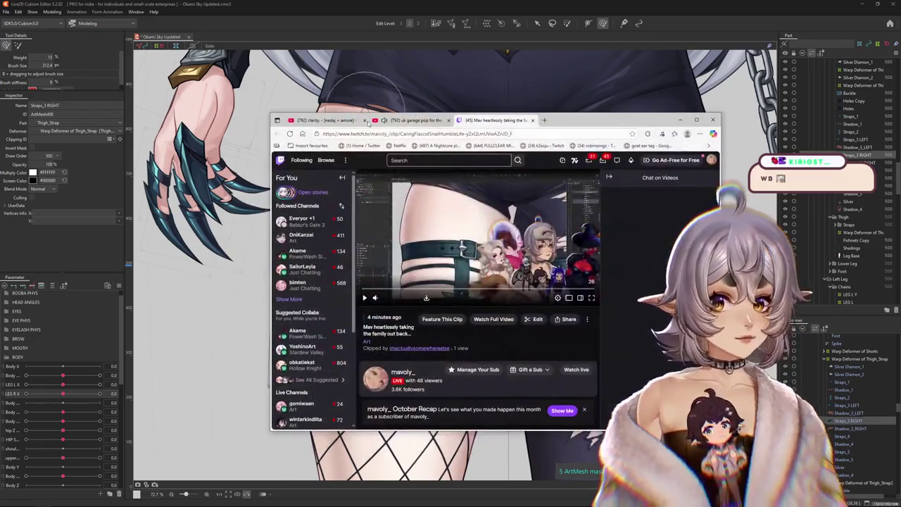
left_click(415, 121)
left_click(418, 282)
left_click(492, 121)
left_click(697, 121)
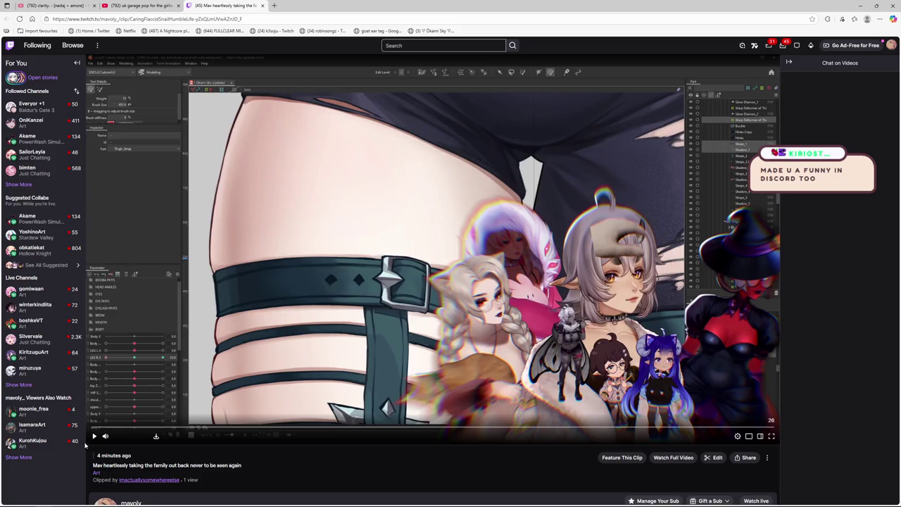
left_click(93, 437)
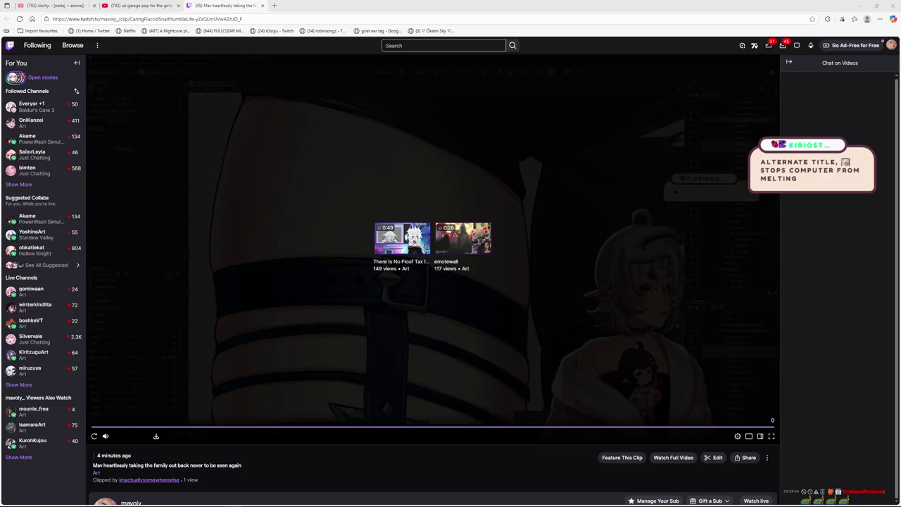
Step: Minimize the browser and drag the Discord image viewer onto the screen
key("super+Down")
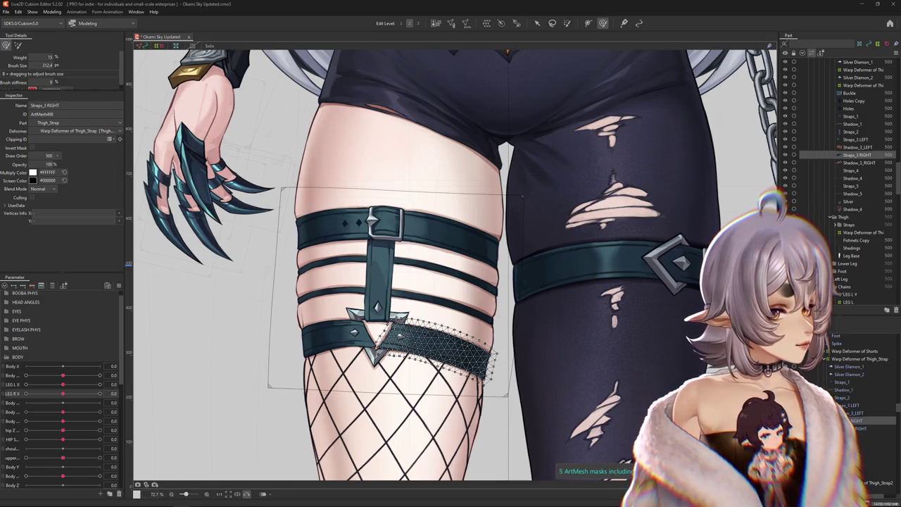
mouse_move(895, 78)
left_mouse_down()
mouse_move(392, 82)
mouse_move(404, 80)
left_mouse_up()
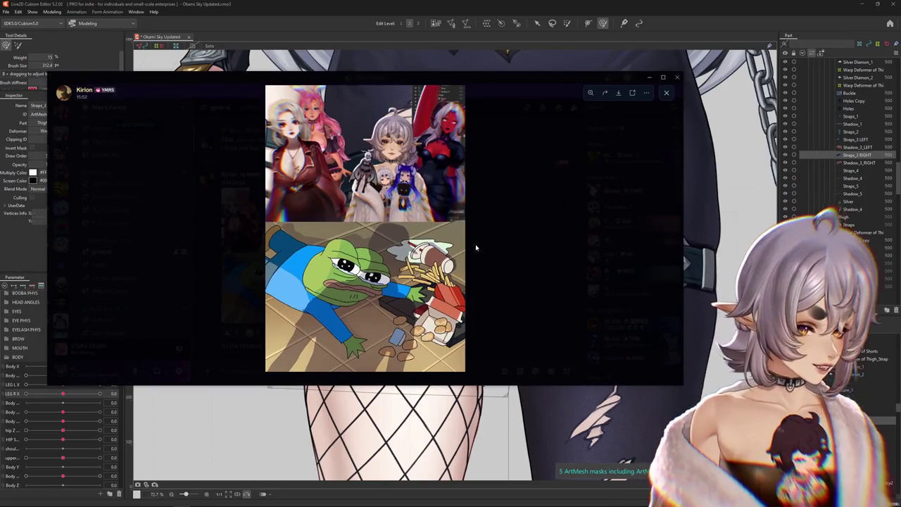
Step: Maximize the Discord image viewer and zoom into the frog and character pictures
left_click(664, 79)
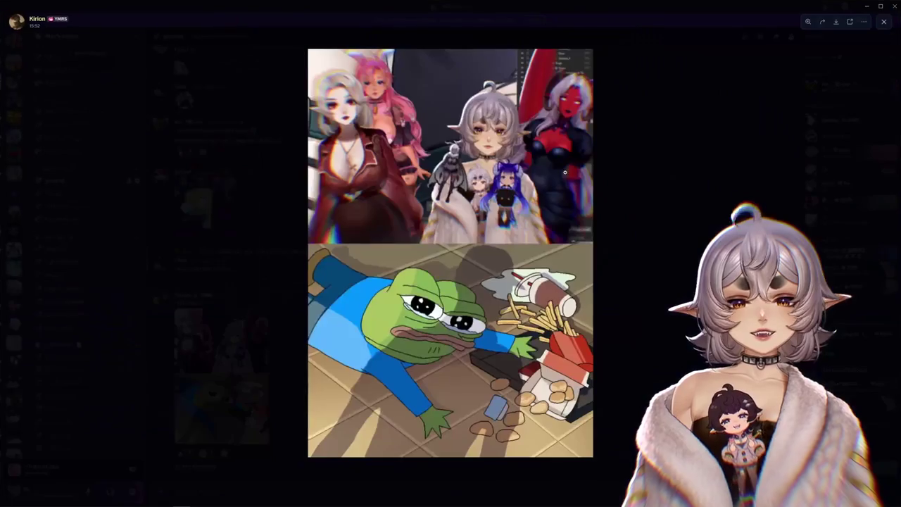
left_click(543, 194)
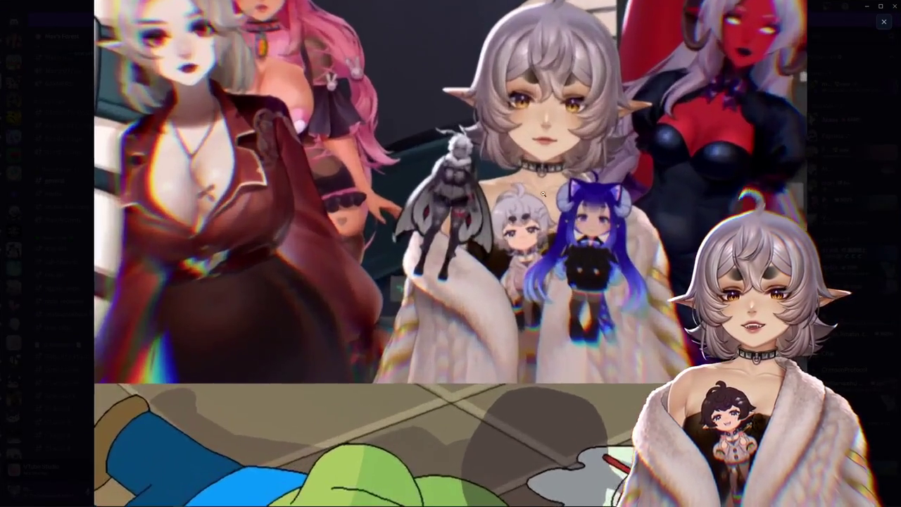
left_click(546, 195)
left_click(475, 347)
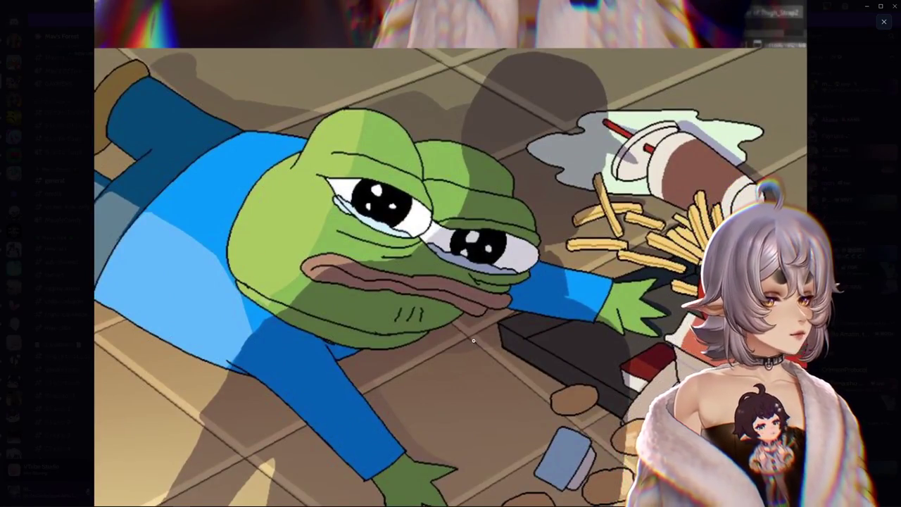
left_click(474, 341)
left_click(524, 209)
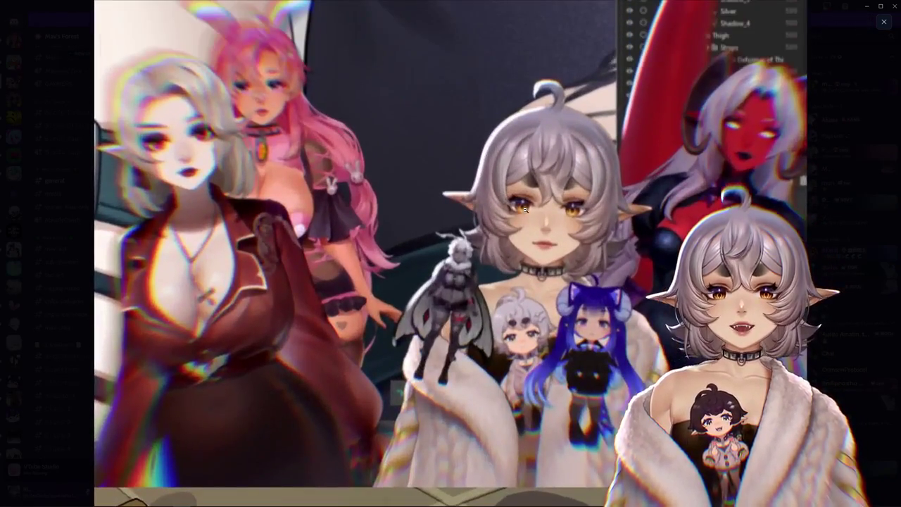
Step: Zoom into the frog picture again, fit the whole image, and return to Cubism
scroll(547, 206, "down", 1)
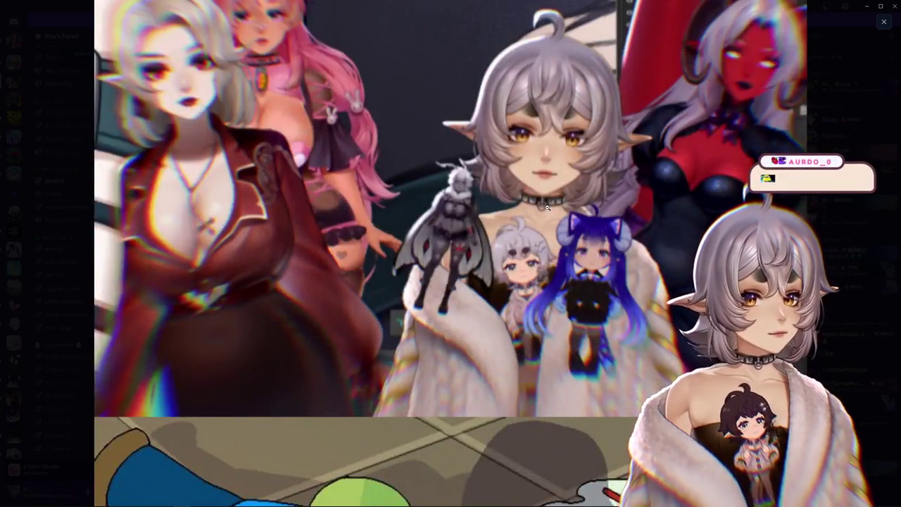
left_click(547, 206)
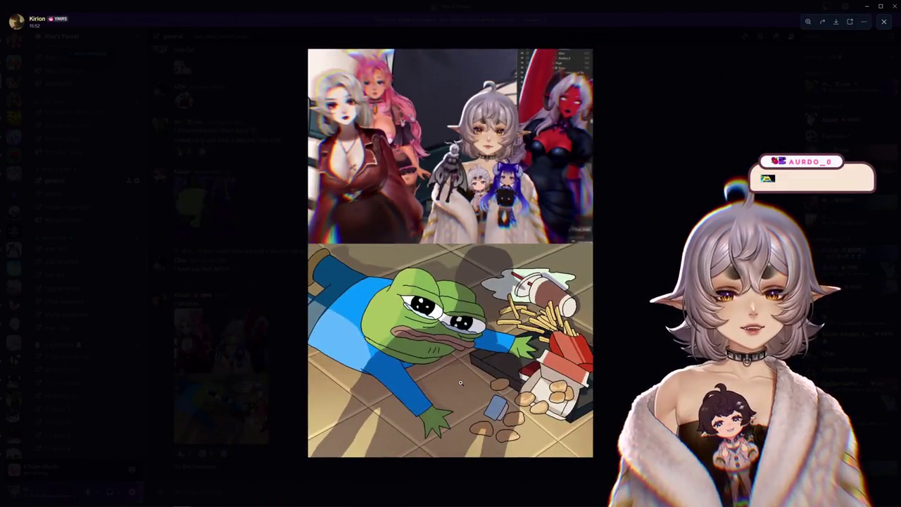
left_click(505, 366)
scroll(530, 349, "down", 1)
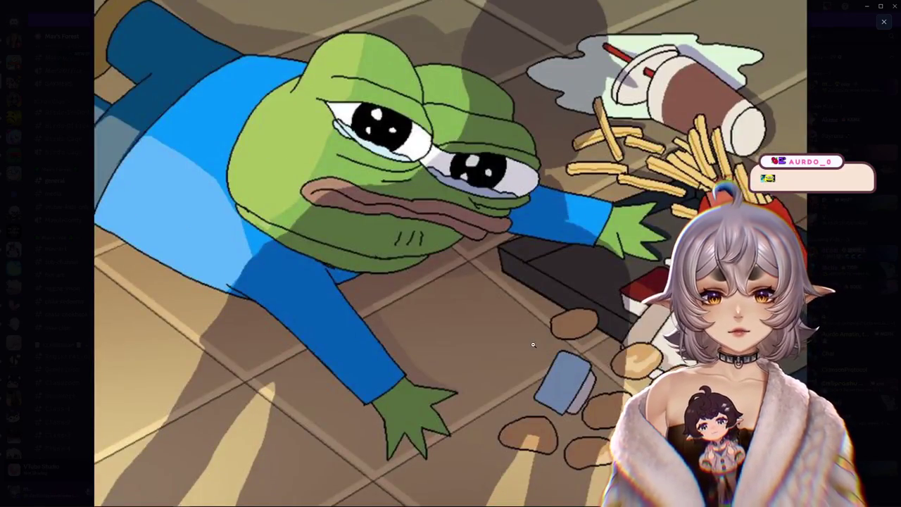
left_click(527, 343)
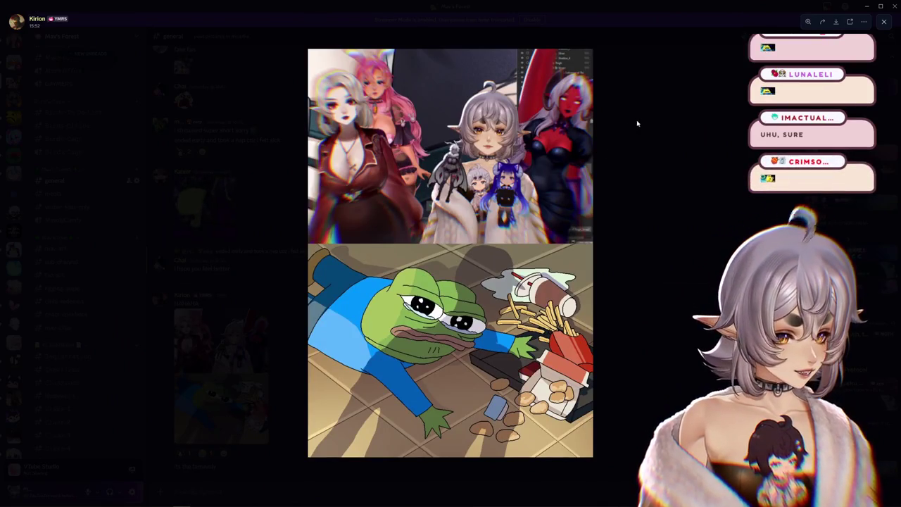
key("alt+Tab")
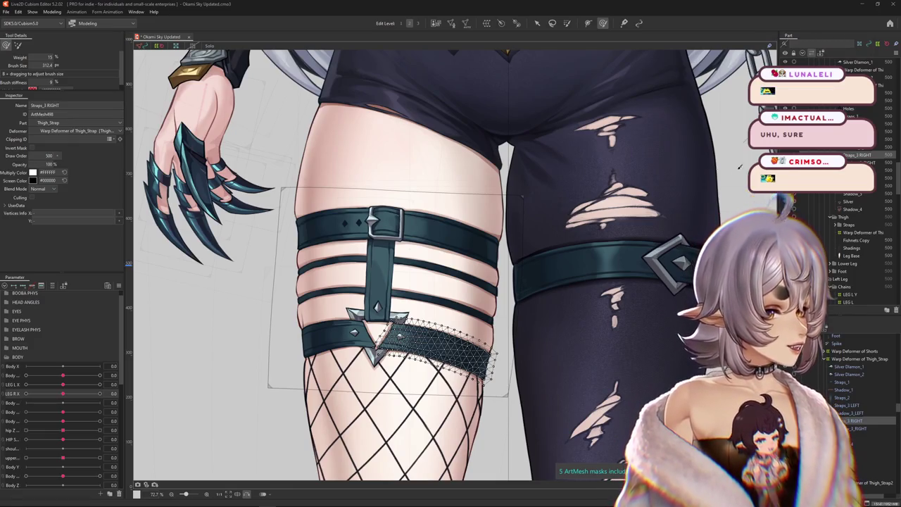
Step: Swing LEG R X to 10 and back near 0, then select Straps_3 LEFT through Shadow_3 RIGHT
scroll(707, 167, "down", 2)
scroll(493, 282, "down", 2)
scroll(352, 317, "up", 4)
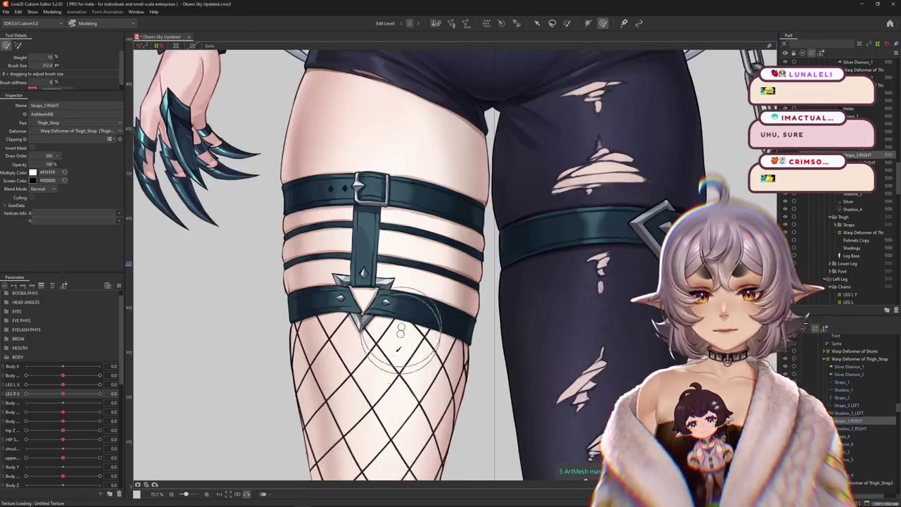
left_click_drag(278, 383, 429, 348)
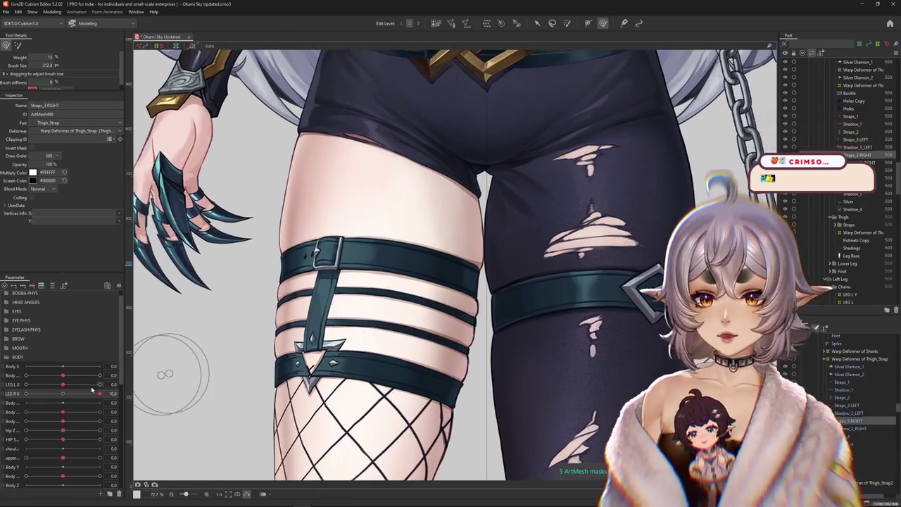
left_click_drag(100, 394, 62, 394)
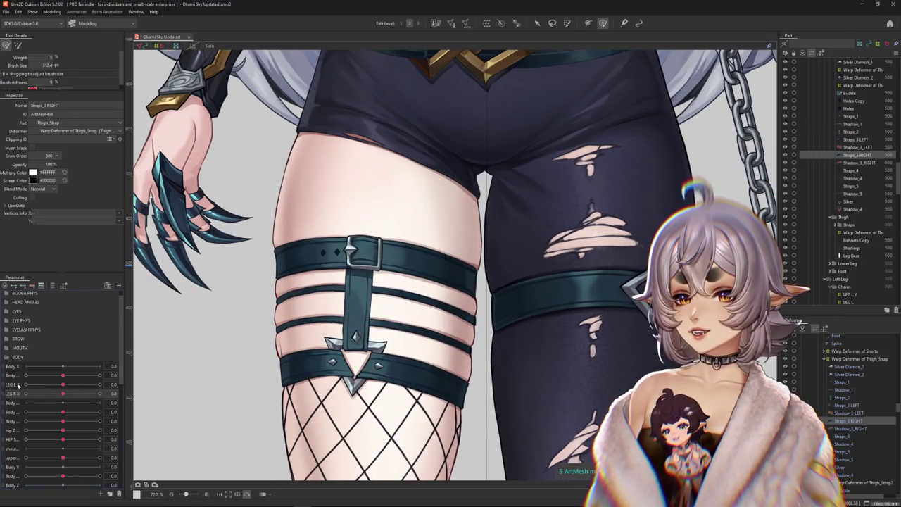
left_click(331, 363)
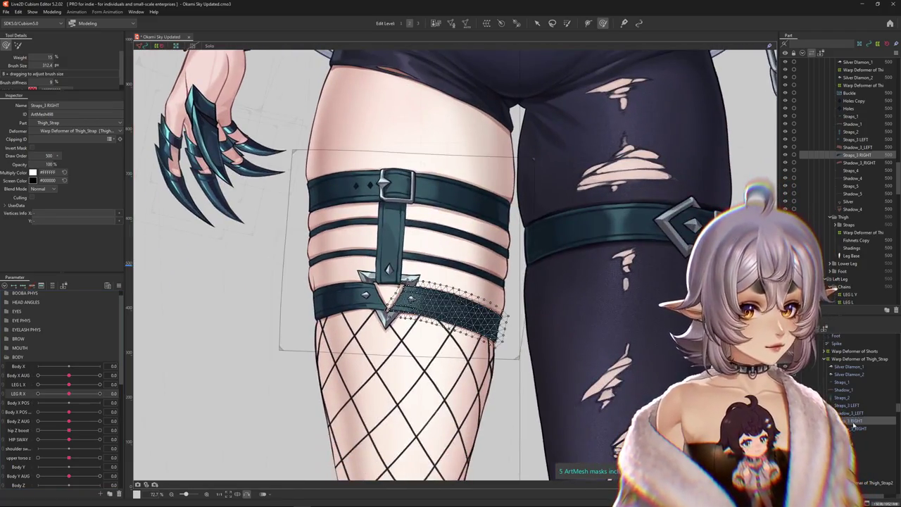
left_click(847, 405, "shift")
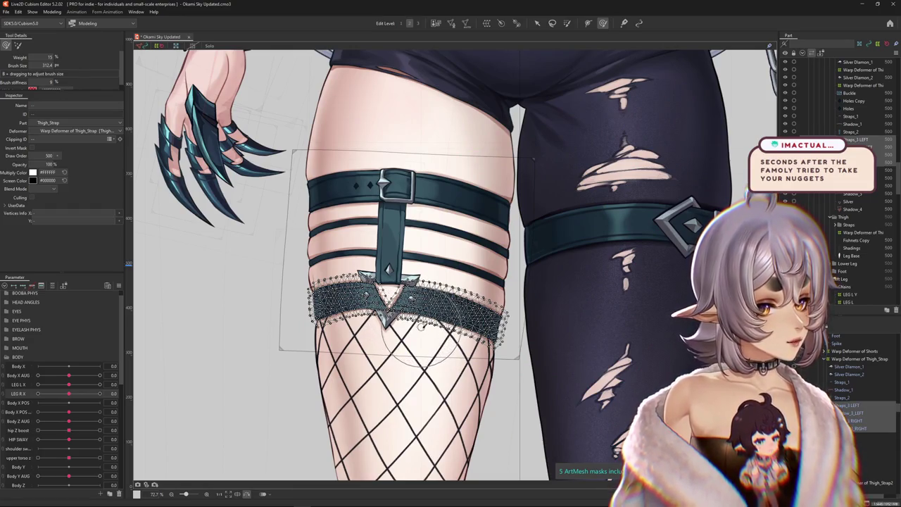
Step: Select the lower thigh strap mesh, nudge its upper-left vertices, and test it with LEG R X
left_click_drag(68, 394, 57, 397)
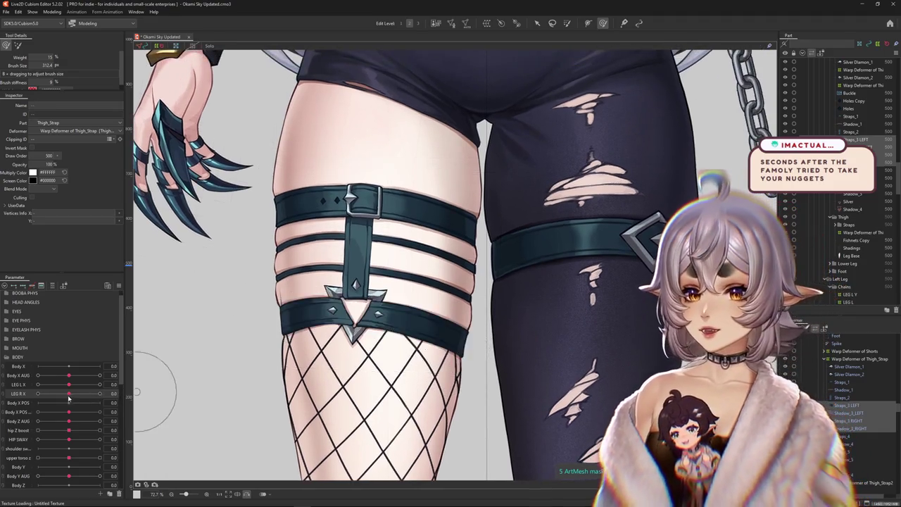
scroll(232, 376, "down", 3)
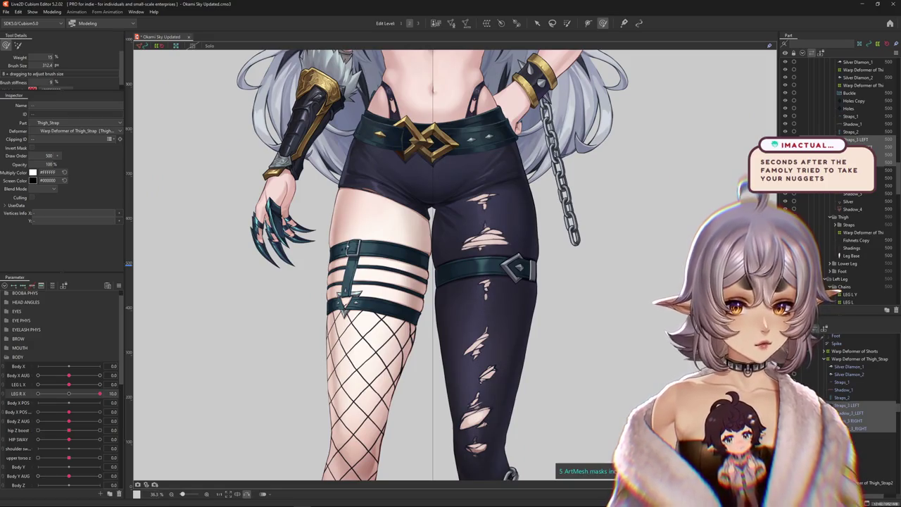
left_click(356, 303)
scroll(355, 297, "up", 3)
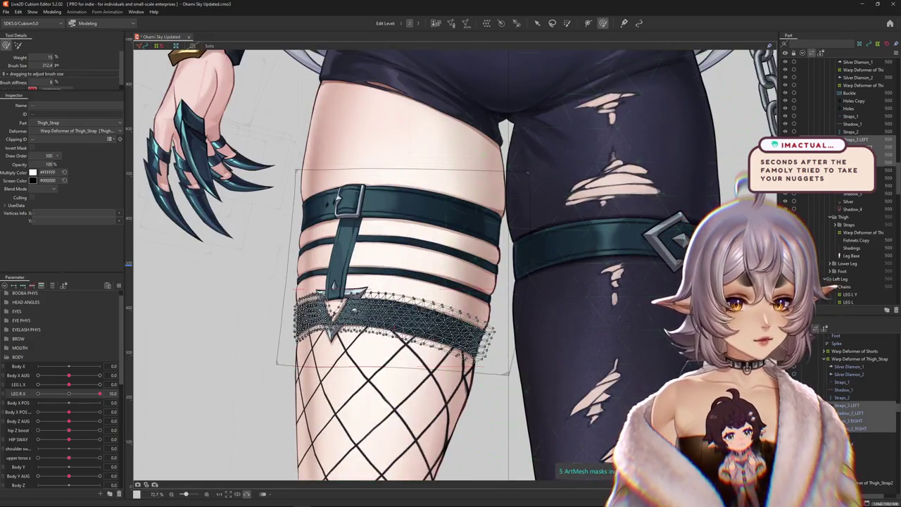
left_click_drag(352, 310, 345, 293)
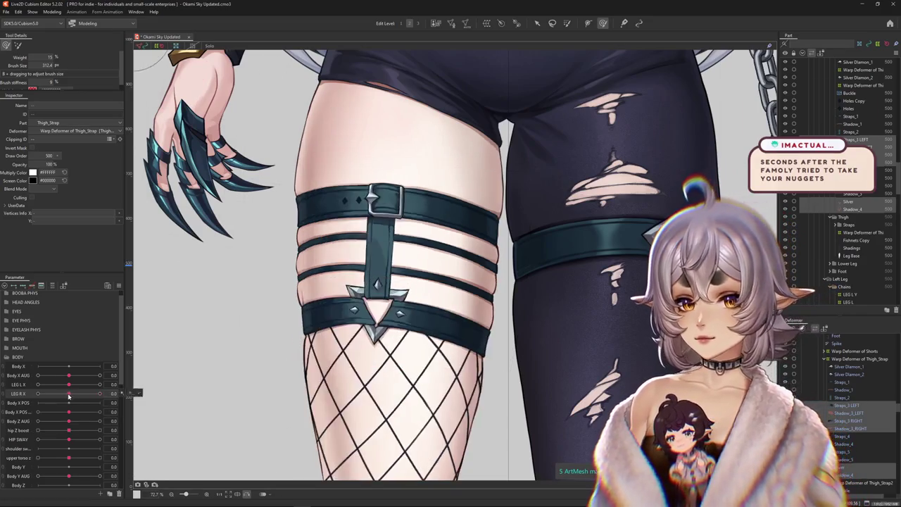
scroll(269, 371, "down", 3)
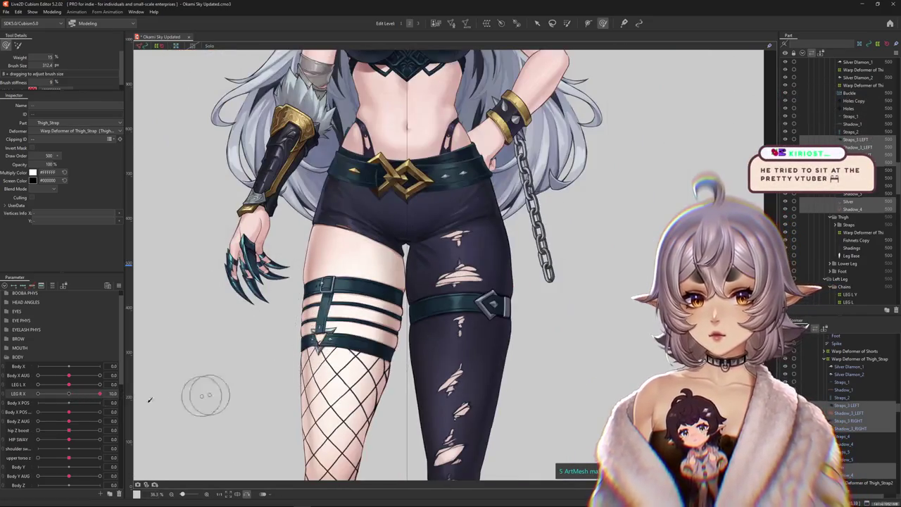
left_click_drag(179, 377, 228, 300)
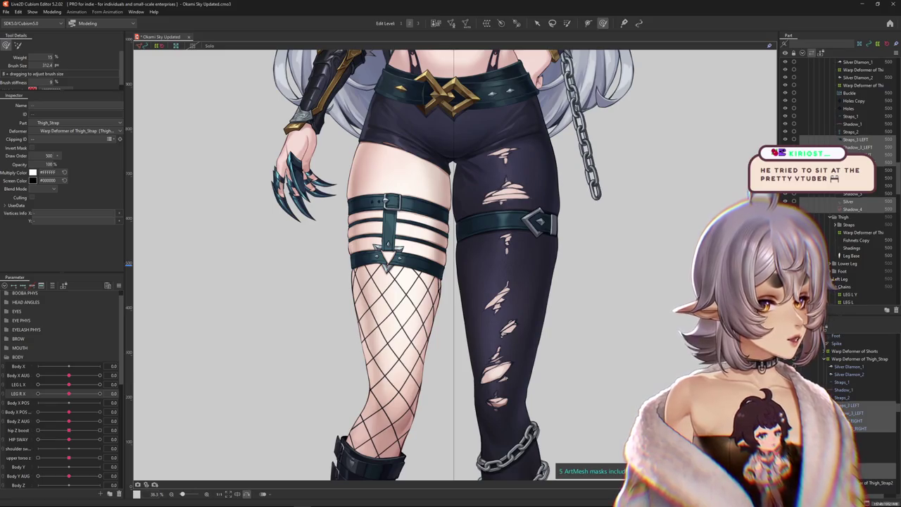
scroll(395, 240, "up", 4)
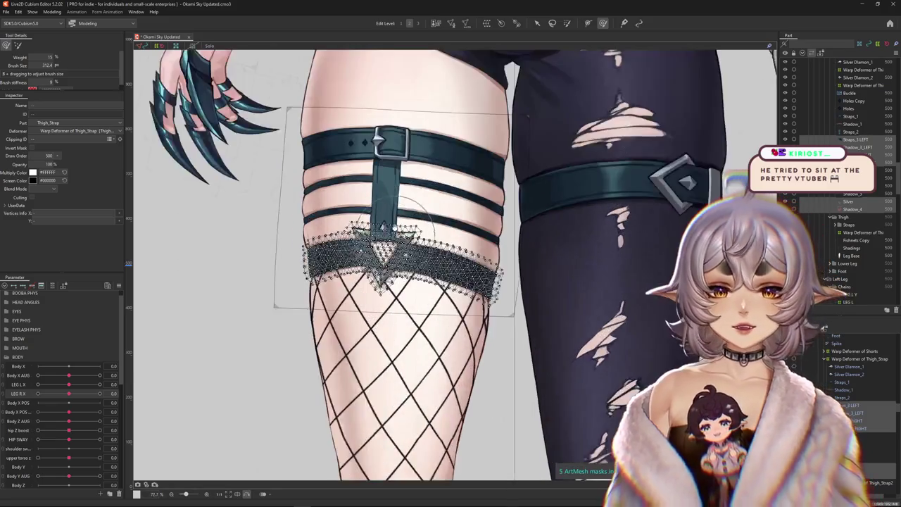
scroll(526, 360, "up", 2)
left_click_drag(68, 394, 100, 394)
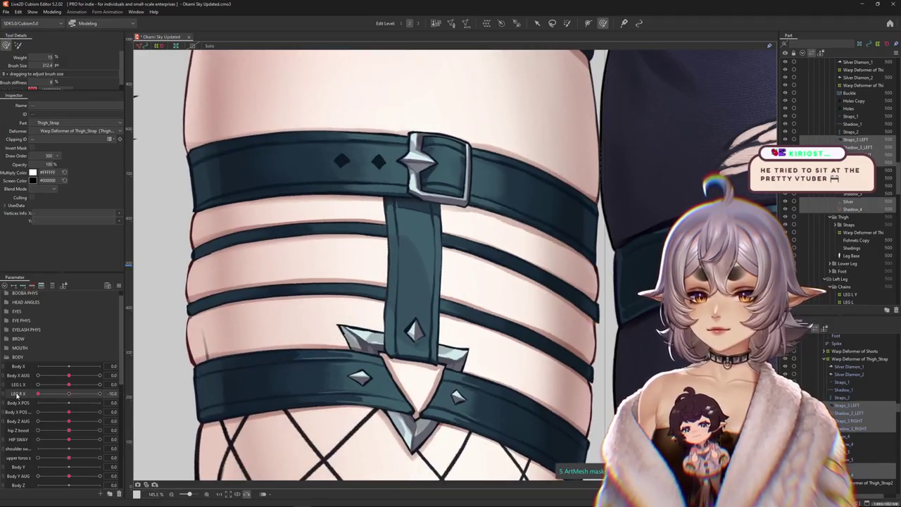
scroll(279, 286, "down", 2)
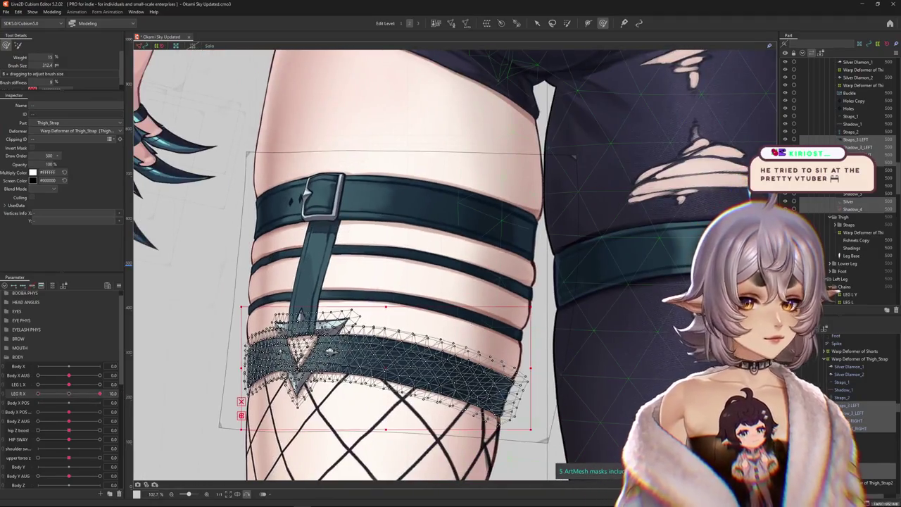
Step: Select the lower strap band and Straps_2, preview LEG R X, and start Create Warp Deformer
left_click(857, 163, "shift")
left_click(845, 420, "ctrl")
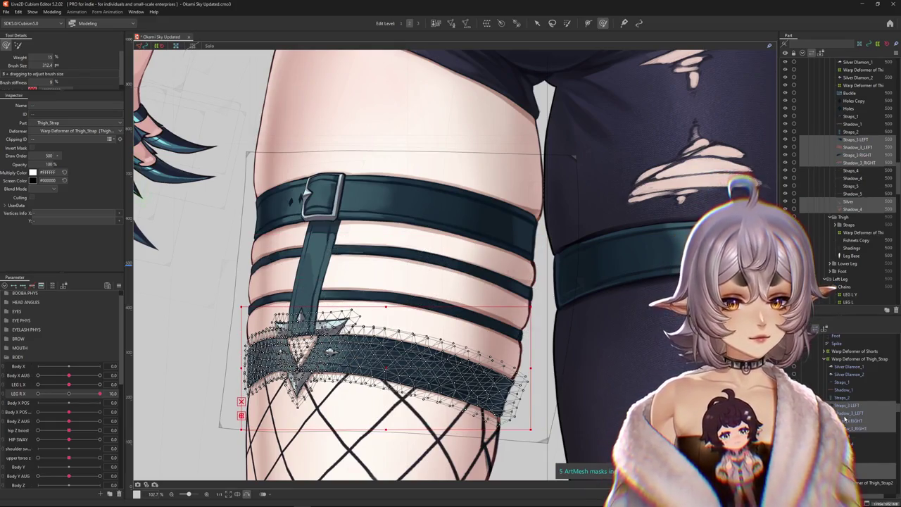
left_click(842, 398, "ctrl")
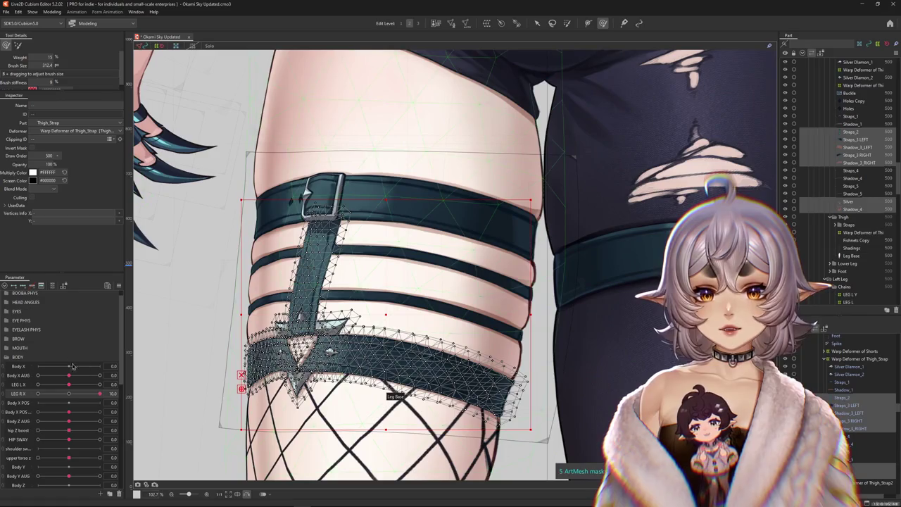
mouse_move(71, 396)
left_mouse_down()
mouse_move(38, 402)
mouse_move(86, 394)
left_mouse_up()
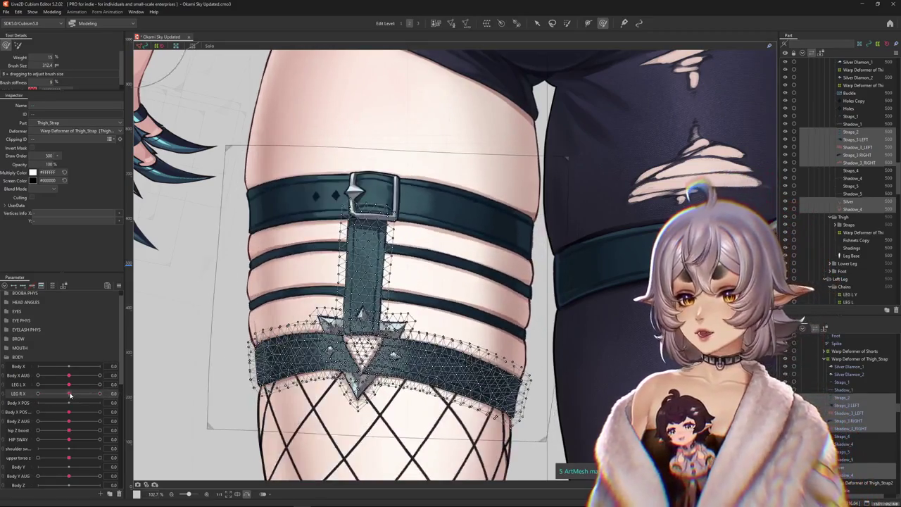
mouse_move(86, 394)
left_mouse_down()
mouse_move(100, 394)
mouse_move(65, 397)
left_mouse_up()
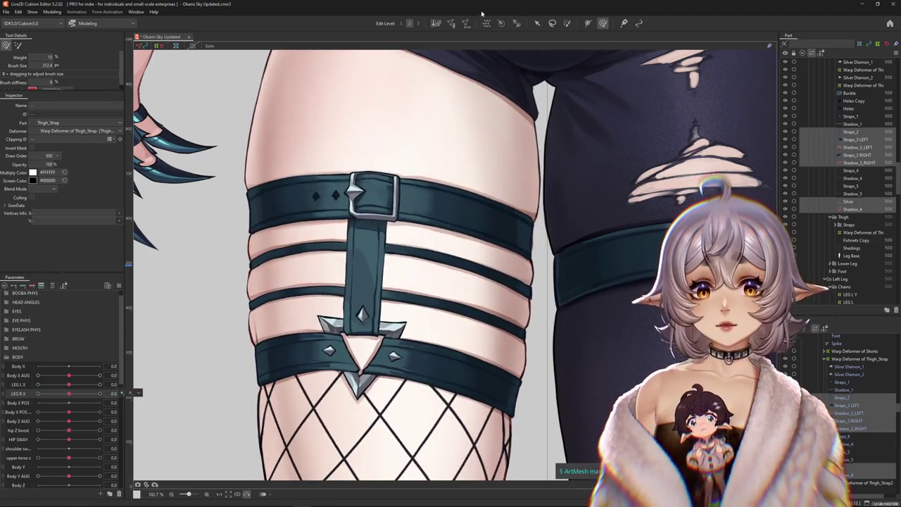
left_click(485, 23)
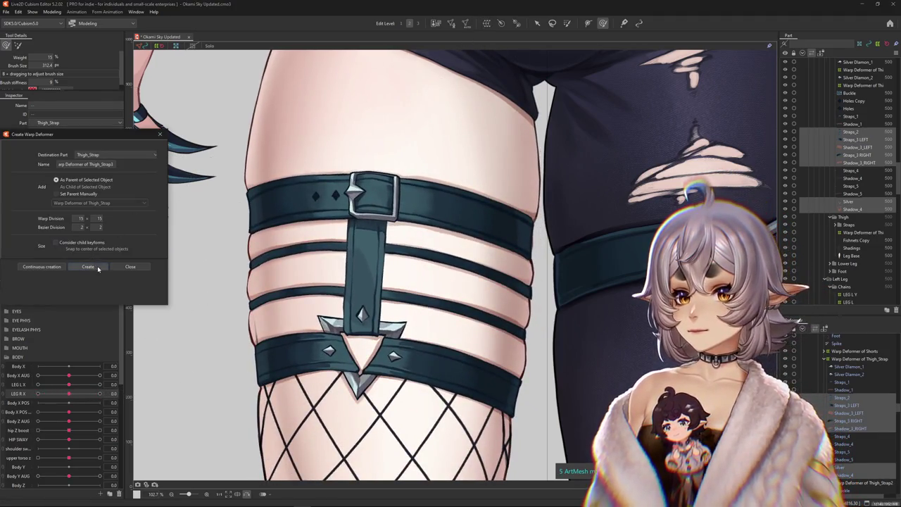
Step: Create the warp deformer around the strap pieces and select its grid with the deform brush
key("Return")
scroll(450, 352, "down", 3)
scroll(451, 352, "down", 2)
scroll(465, 380, "up", 4)
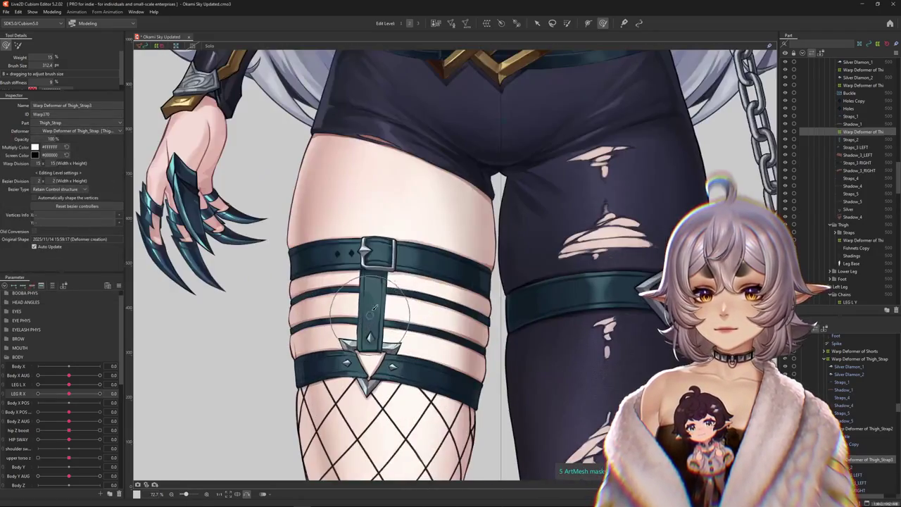
left_click_drag(479, 401, 449, 392)
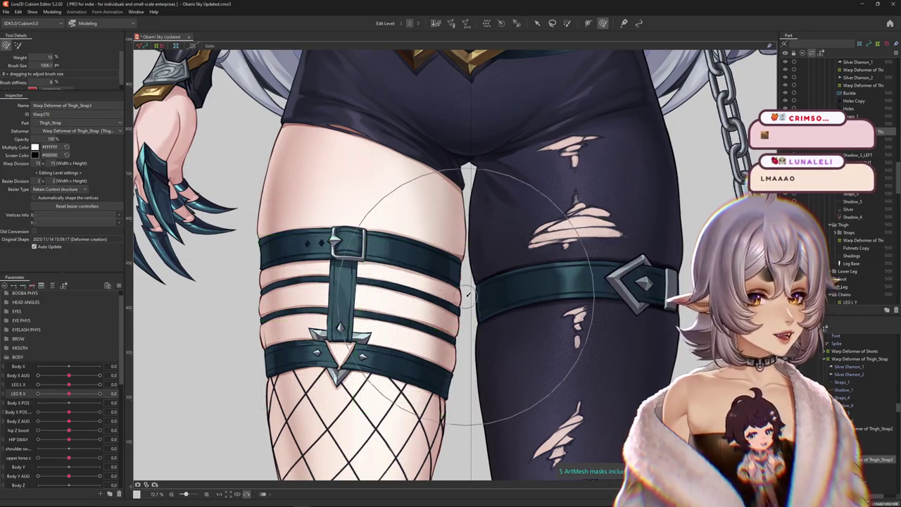
left_click(402, 256)
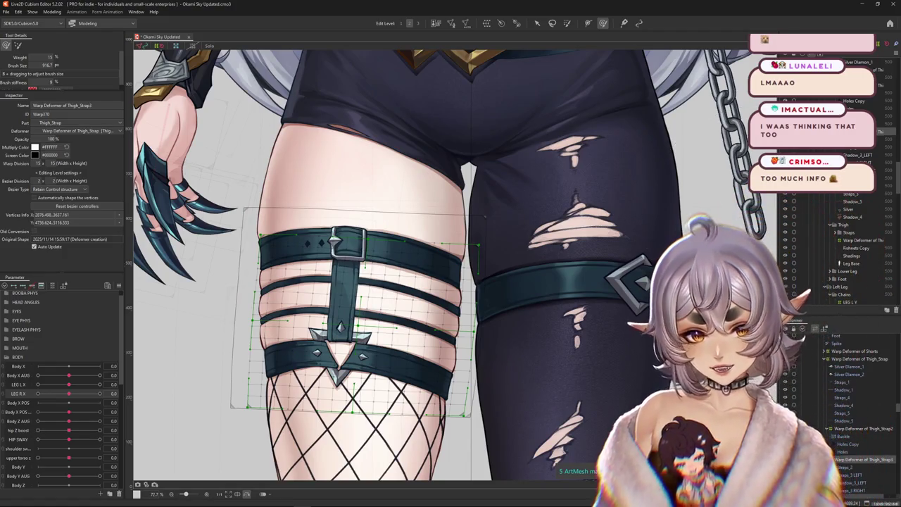
mouse_move(584, 302)
left_mouse_down()
mouse_move(412, 234)
mouse_move(336, 304)
left_mouse_up()
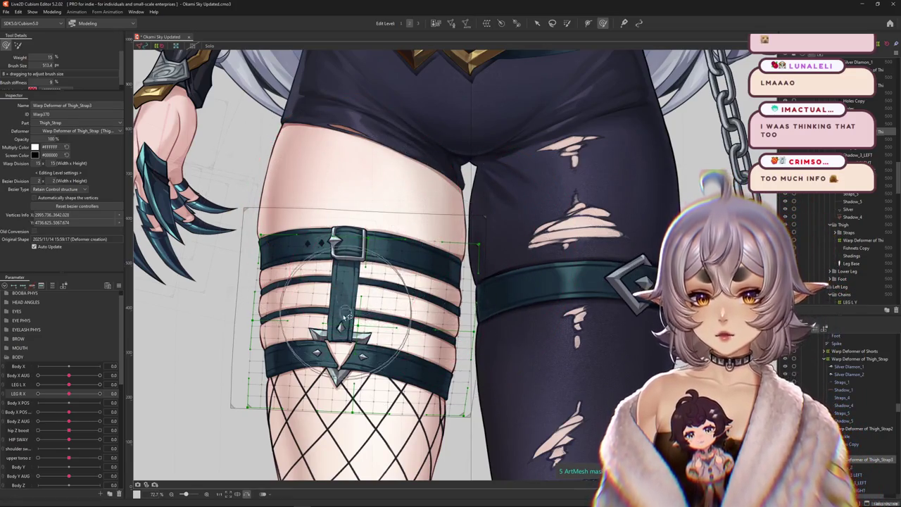
Step: Set LEG R X to 10 with a smaller deform brush, then switch to the YouTube Short
mouse_move(68, 393)
left_mouse_down()
mouse_move(60, 401)
mouse_move(69, 397)
left_mouse_up()
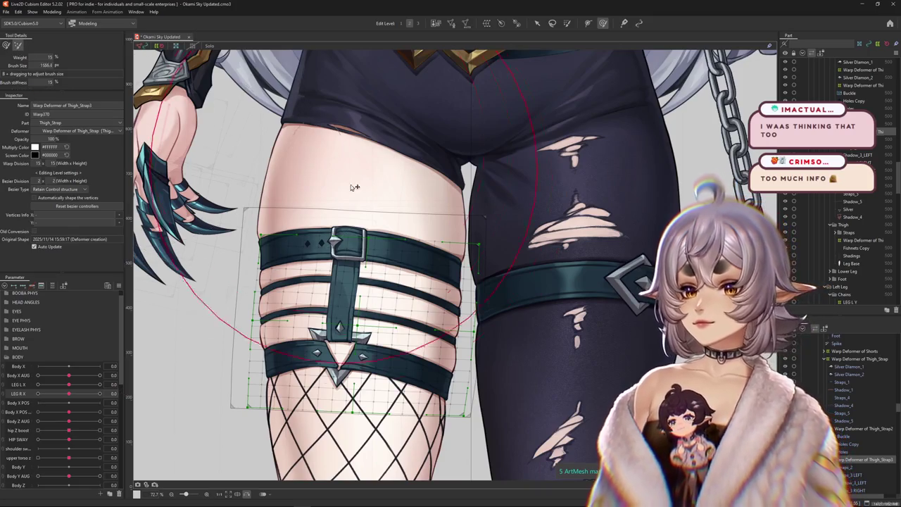
left_click_drag(350, 185, 341, 204)
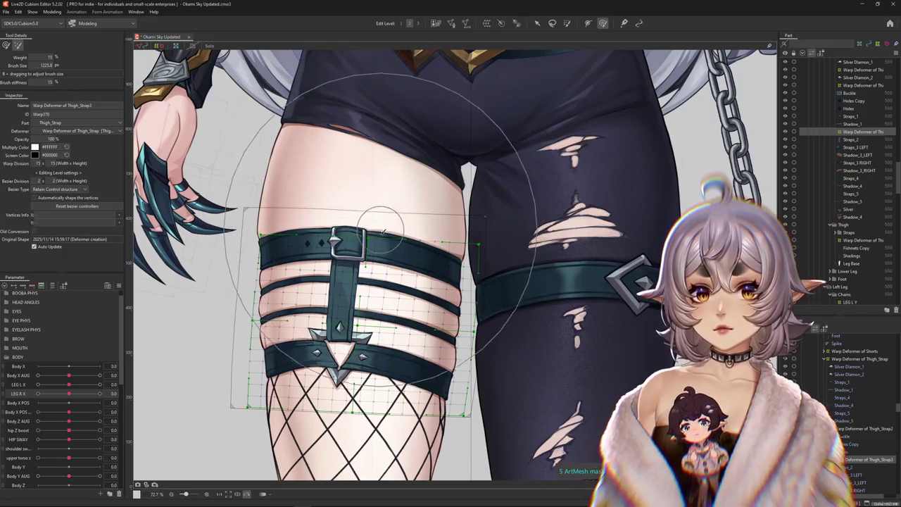
left_click_drag(428, 238, 457, 234)
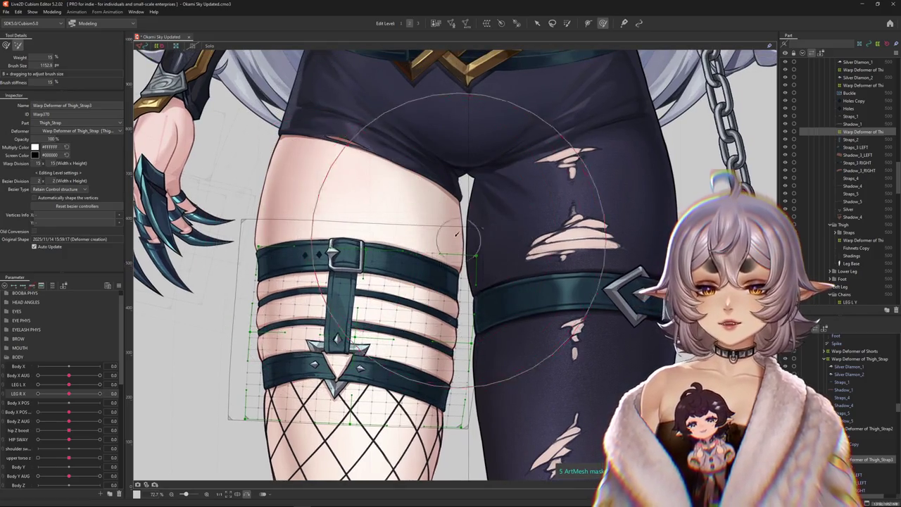
left_click_drag(69, 394, 102, 400)
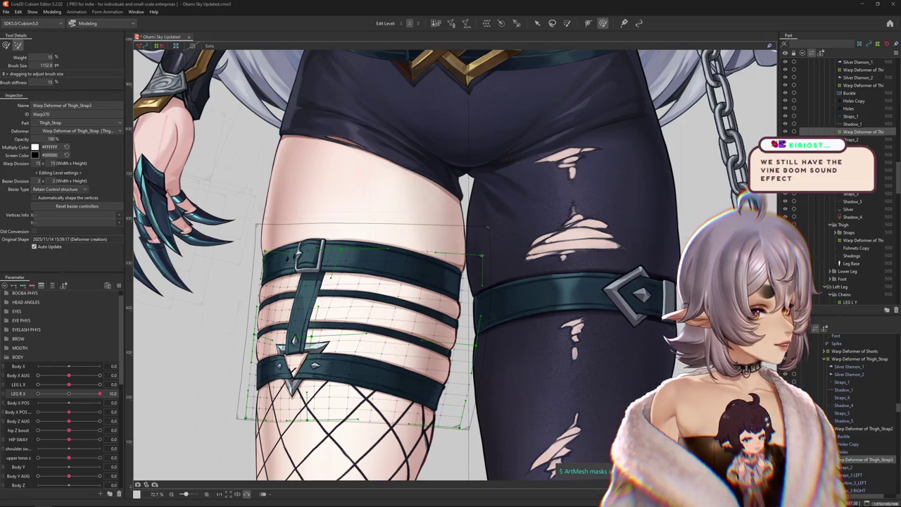
key("alt+Tab")
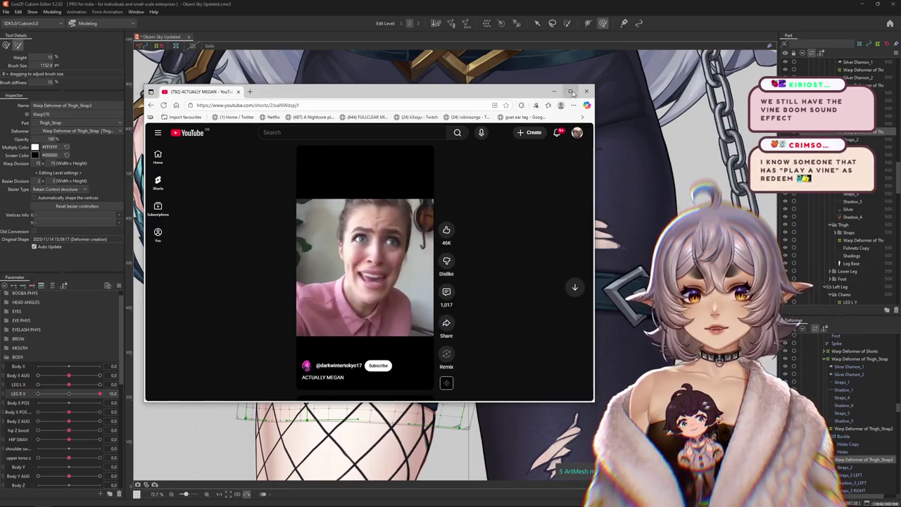
key("super+Up")
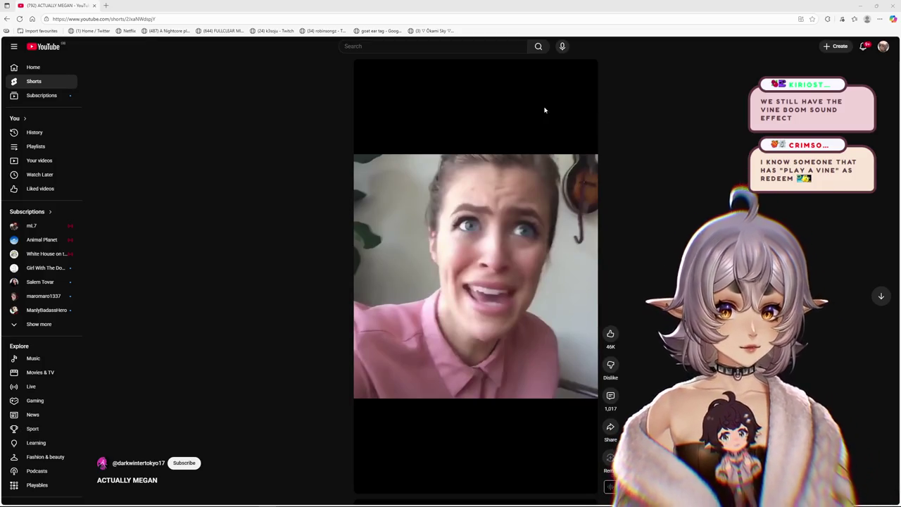
left_click(572, 78)
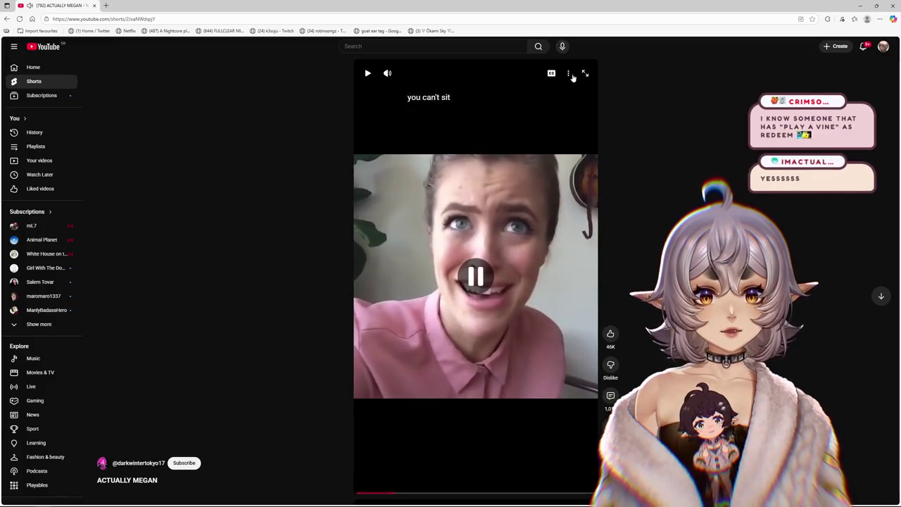
left_click(478, 288)
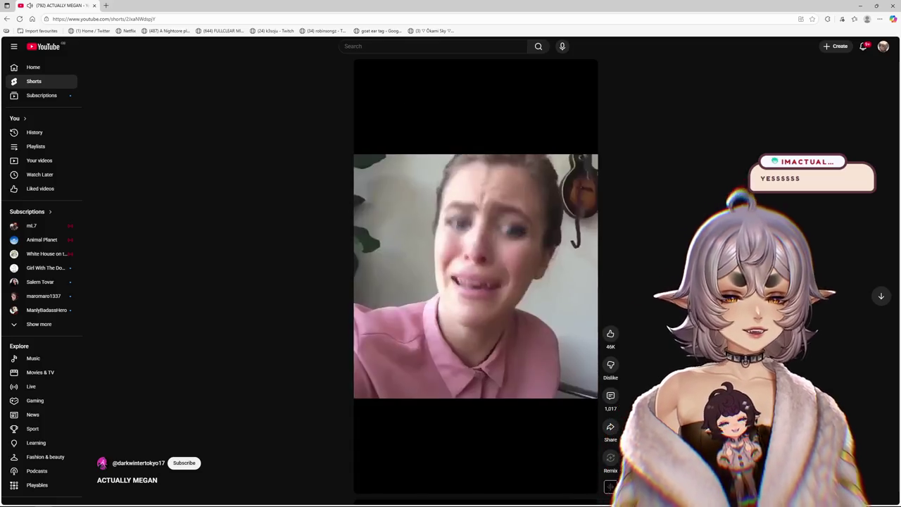
key("space")
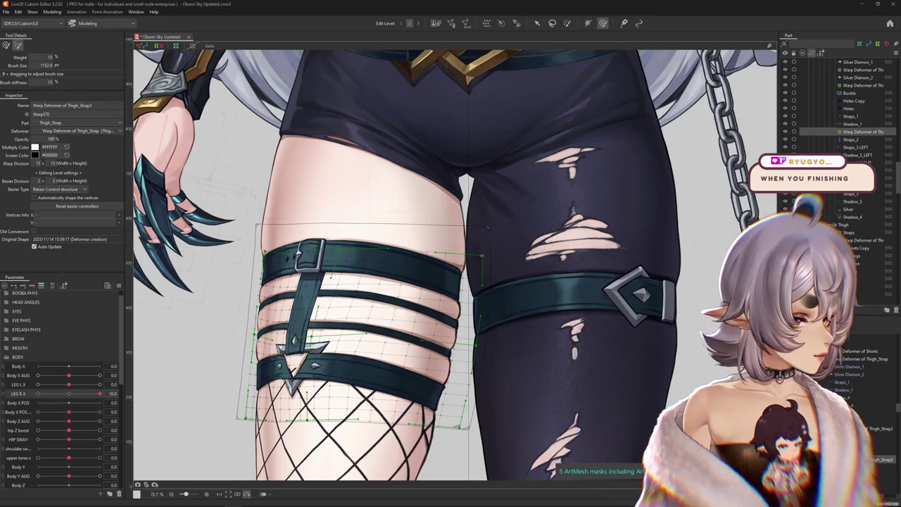
Step: Reset LEG R X to 0 then 10, and enlarge the deform brush in brush mode
scroll(627, 317, "down", 2)
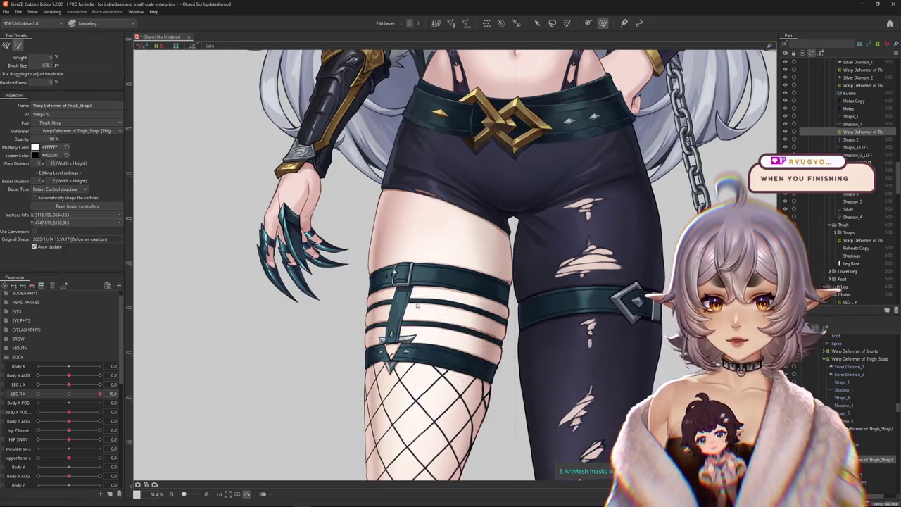
scroll(324, 290, "up", 2)
left_click_drag(100, 394, 68, 395)
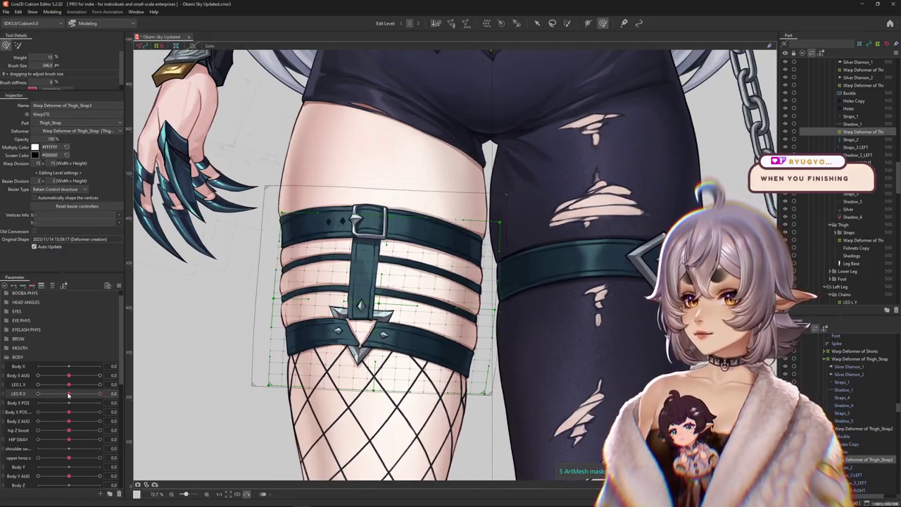
left_click_drag(80, 395, 128, 399)
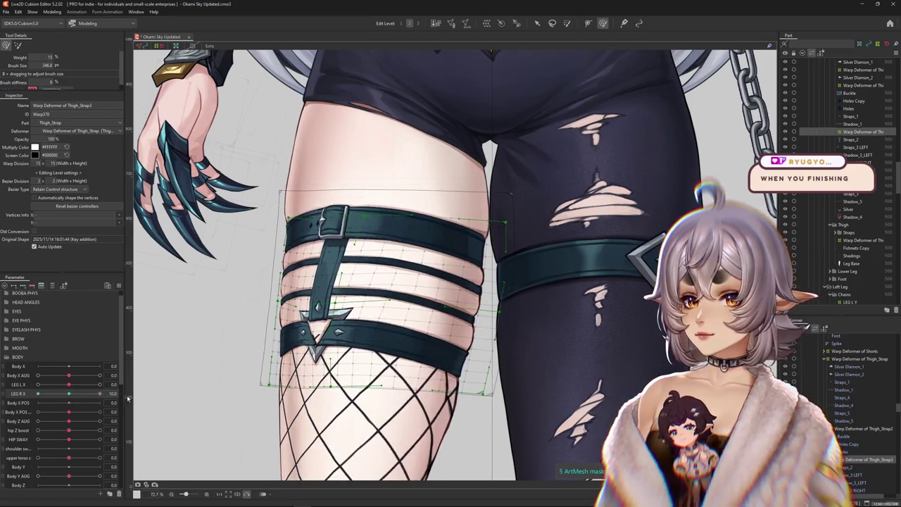
left_click_drag(423, 281, 364, 188)
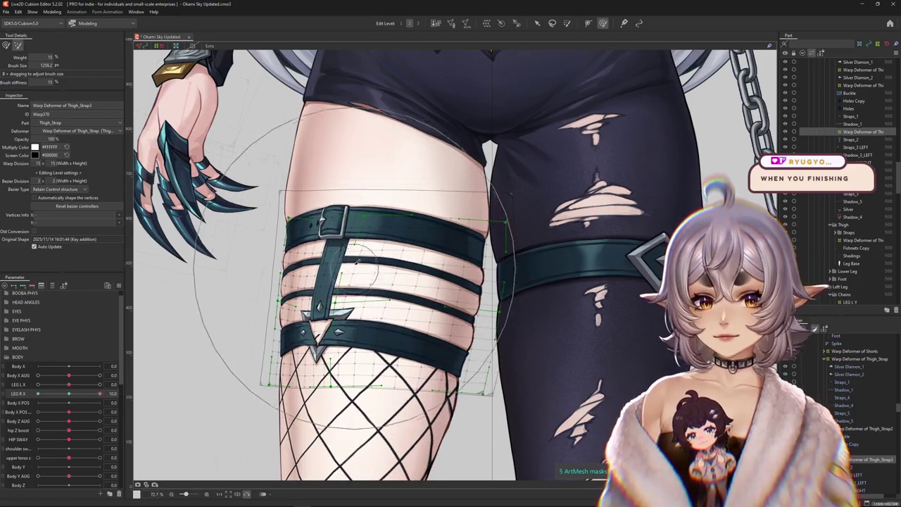
left_click(5, 46)
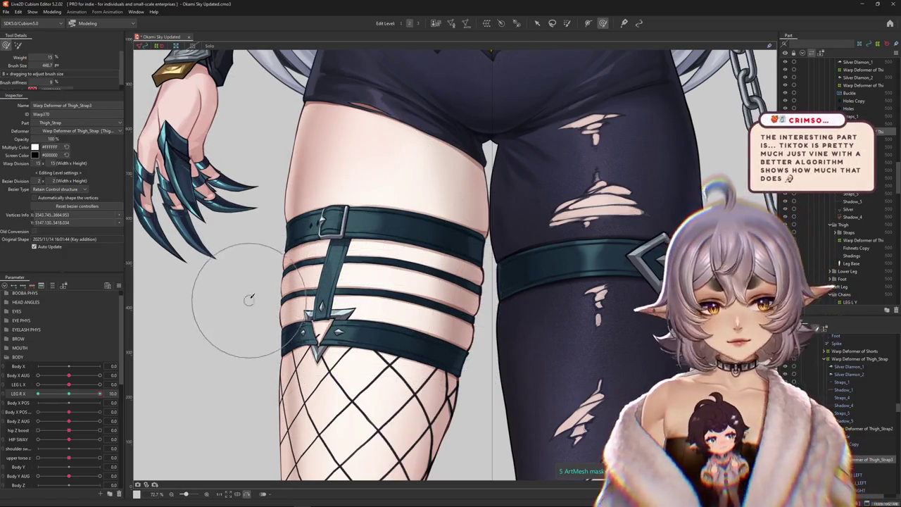
left_click_drag(249, 299, 299, 243)
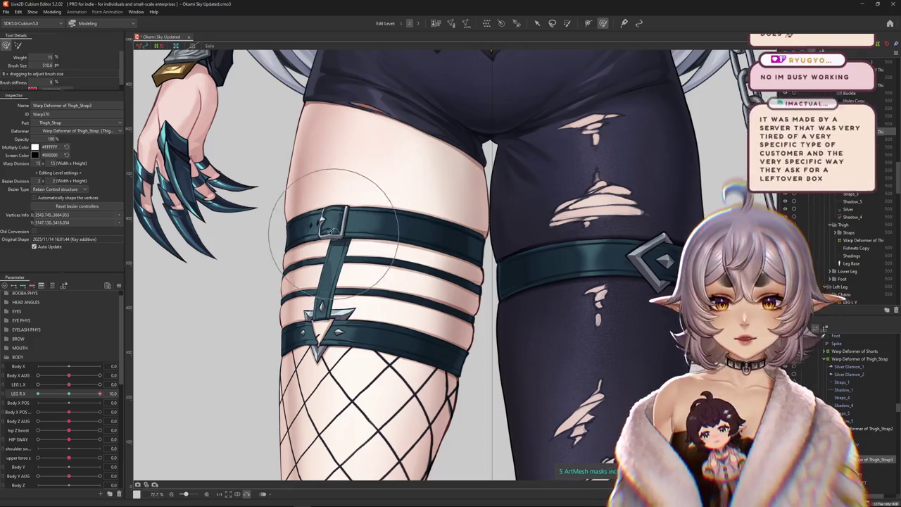
Step: Bend the thigh straps to tilt with the leg at the key pose and preview the swing
left_click(73, 397)
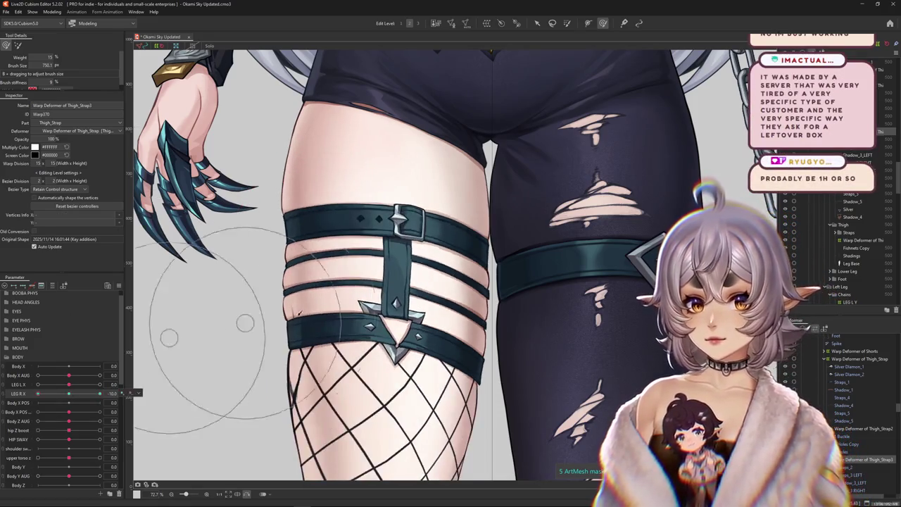
mouse_move(183, 364)
left_mouse_down()
mouse_move(334, 282)
mouse_move(345, 226)
left_mouse_up()
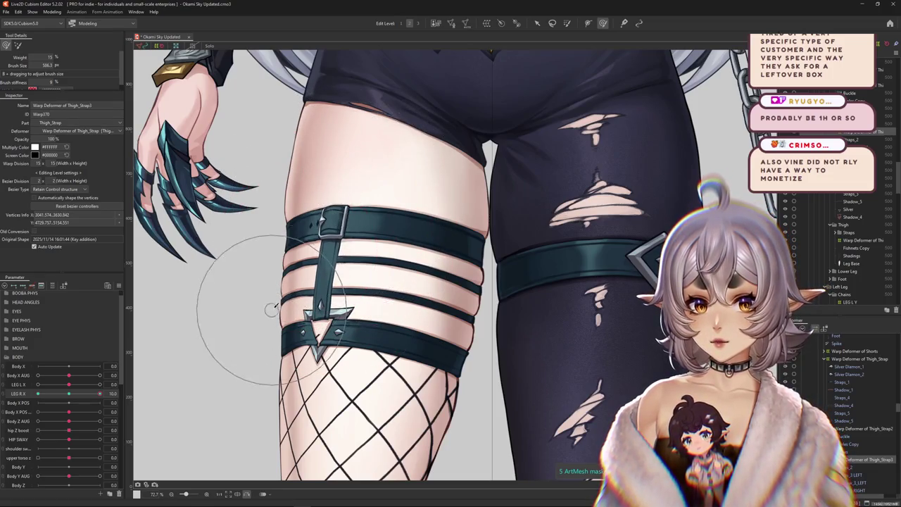
mouse_move(346, 226)
left_mouse_down()
mouse_move(360, 299)
mouse_move(319, 378)
left_mouse_up()
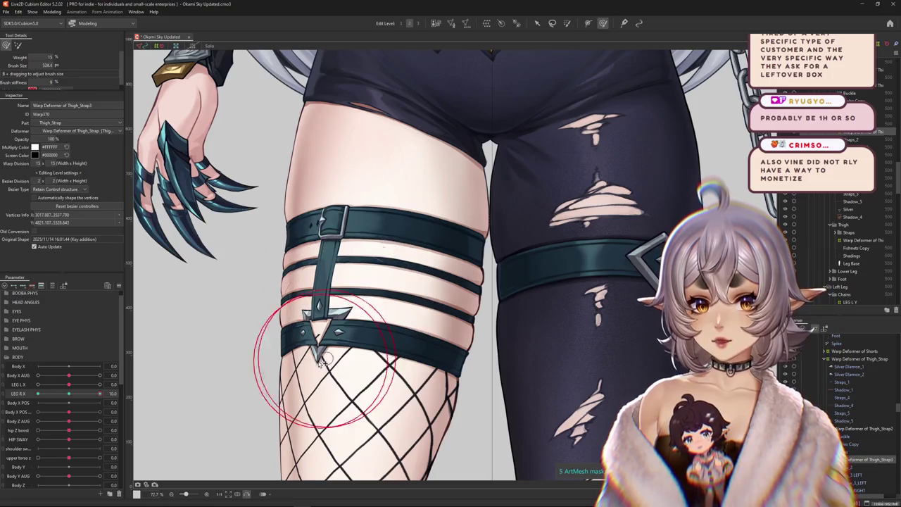
mouse_move(70, 398)
left_mouse_down()
mouse_move(59, 399)
mouse_move(132, 394)
left_mouse_up()
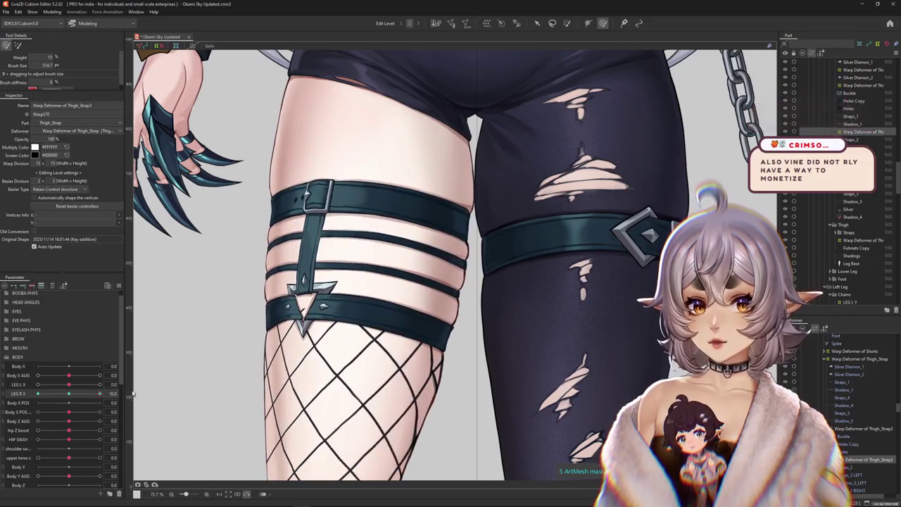
scroll(302, 343, "up", 3)
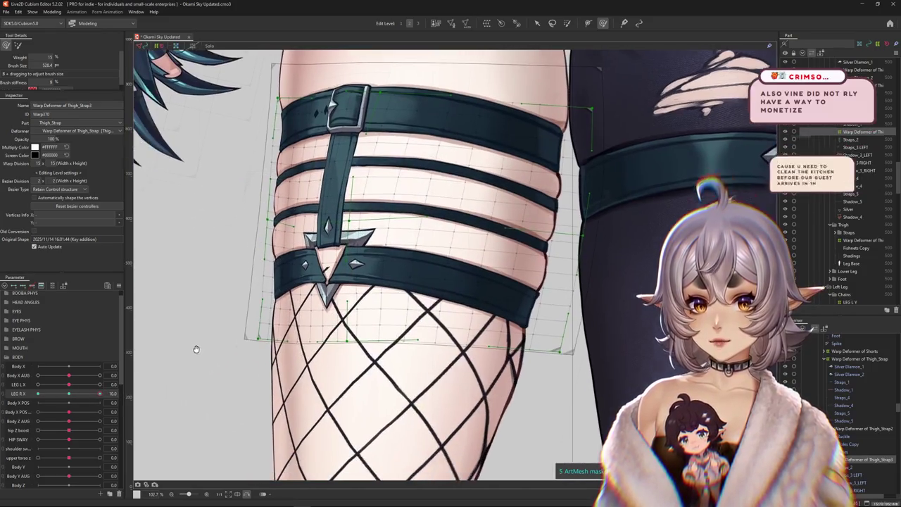
scroll(211, 380, "up", 1)
Step: Push the strap's left edge outward and smooth it around the thigh, scrubbing LEG R X
mouse_move(207, 322)
left_mouse_down()
mouse_move(201, 282)
mouse_move(281, 212)
left_mouse_up()
scroll(282, 274, "up", 2)
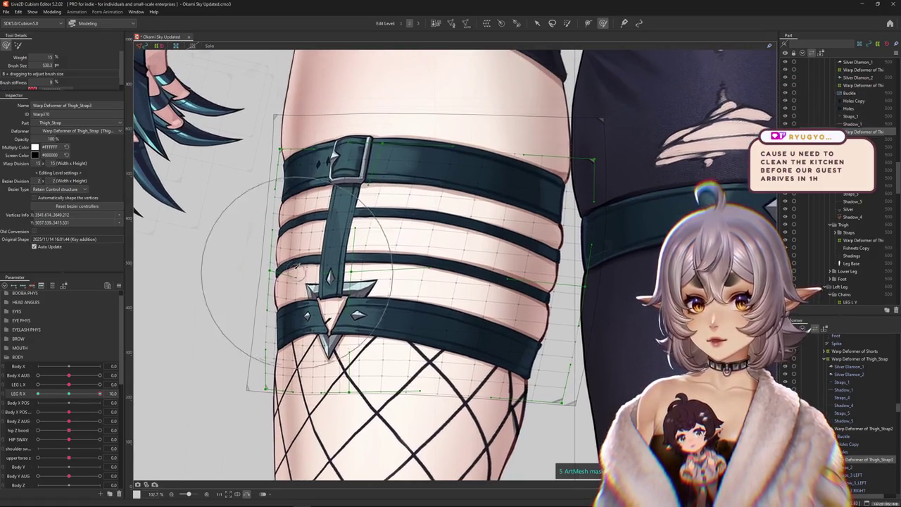
left_click_drag(68, 393, 104, 389)
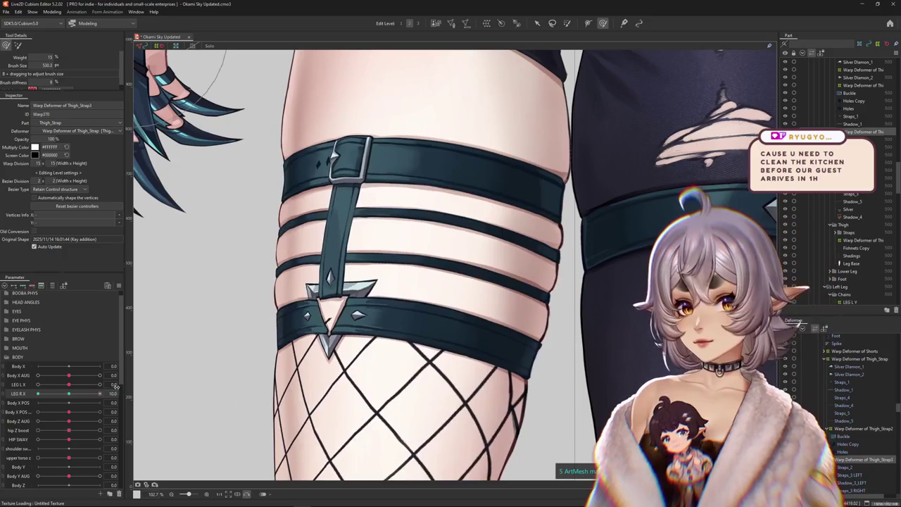
mouse_move(352, 260)
left_mouse_down()
mouse_move(308, 212)
mouse_move(363, 254)
mouse_move(361, 300)
left_mouse_up()
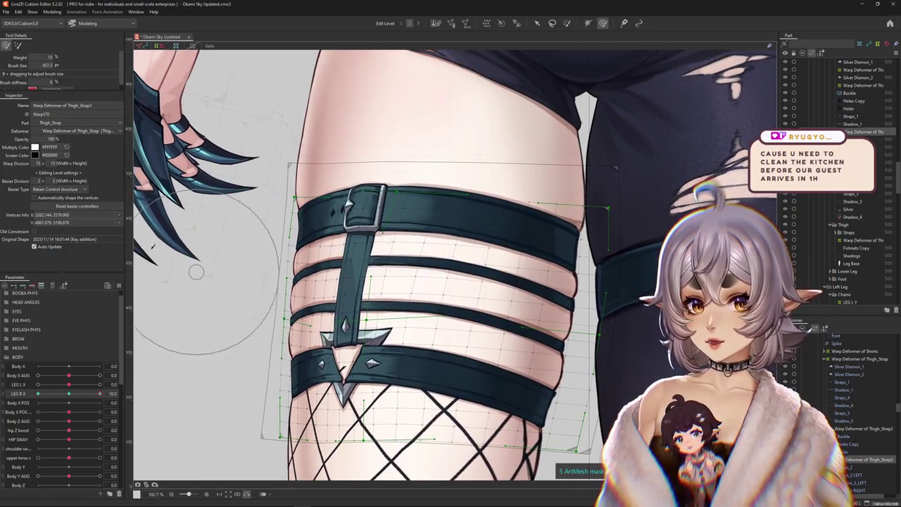
mouse_move(153, 250)
left_mouse_down()
mouse_move(171, 421)
mouse_move(211, 394)
left_mouse_up()
scroll(171, 421, "down", 3)
scroll(382, 297, "right", 3)
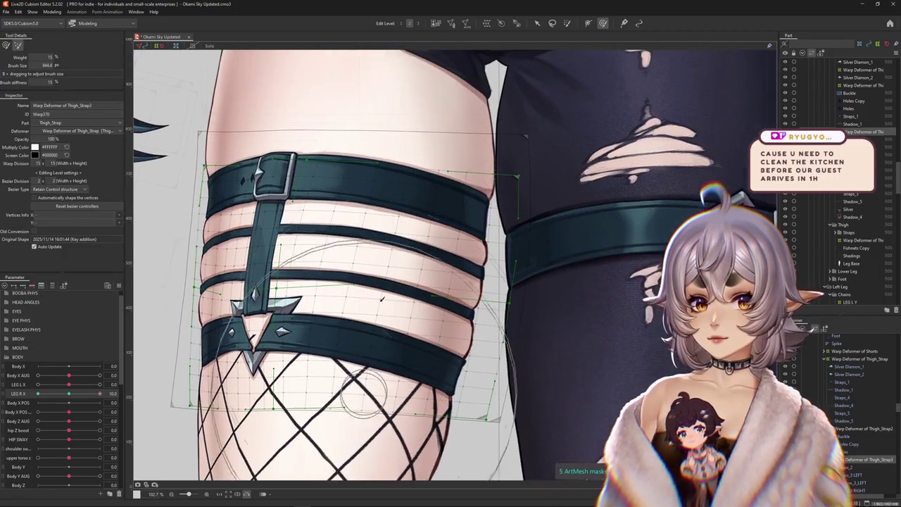
Step: Return to deform brush mode, resize the brush, and reframe the view on the legs
left_click(6, 45)
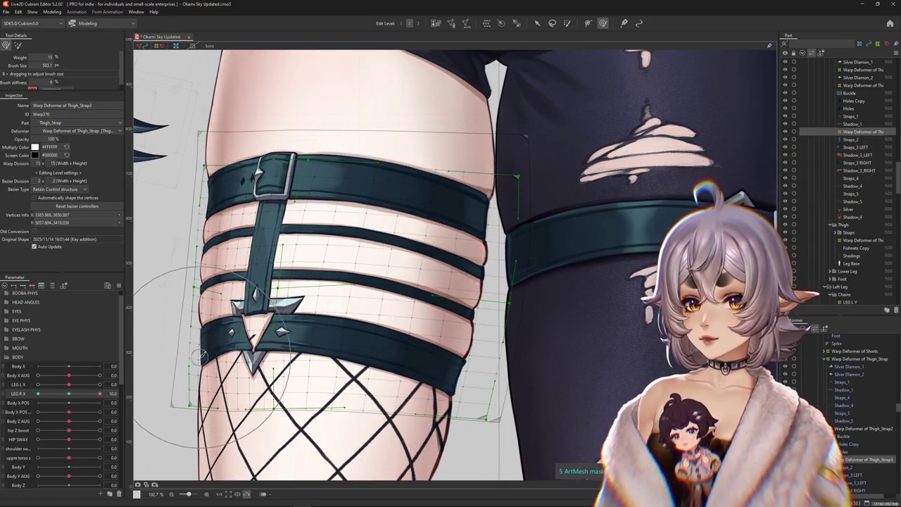
left_click_drag(167, 311, 282, 310)
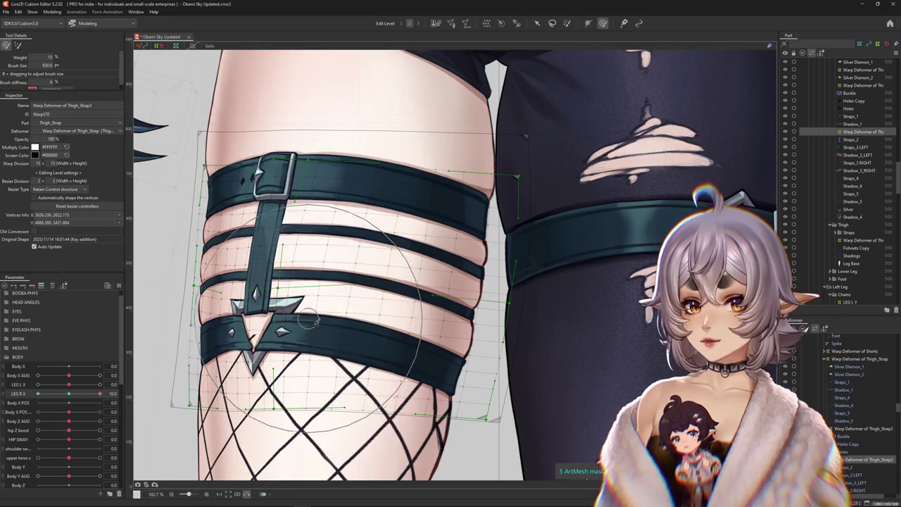
scroll(253, 297, "down", 2)
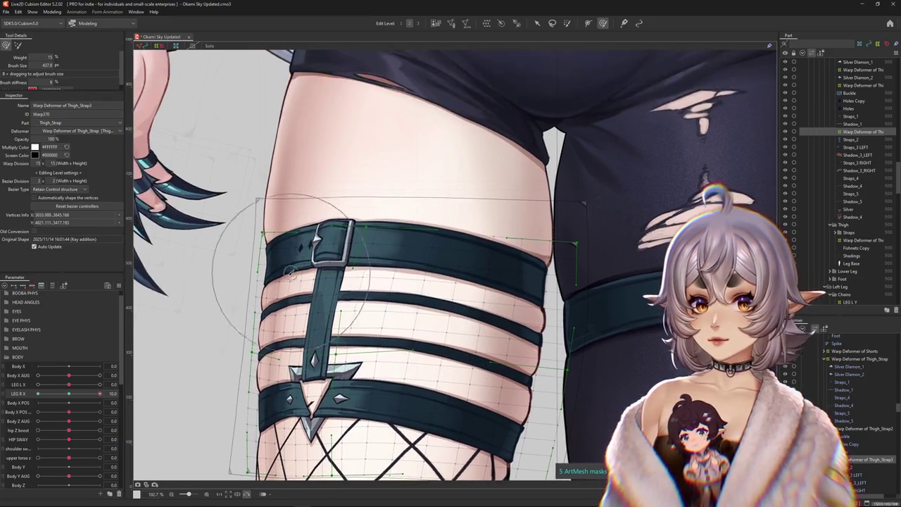
scroll(233, 338, "down", 1)
scroll(212, 372, "down", 1)
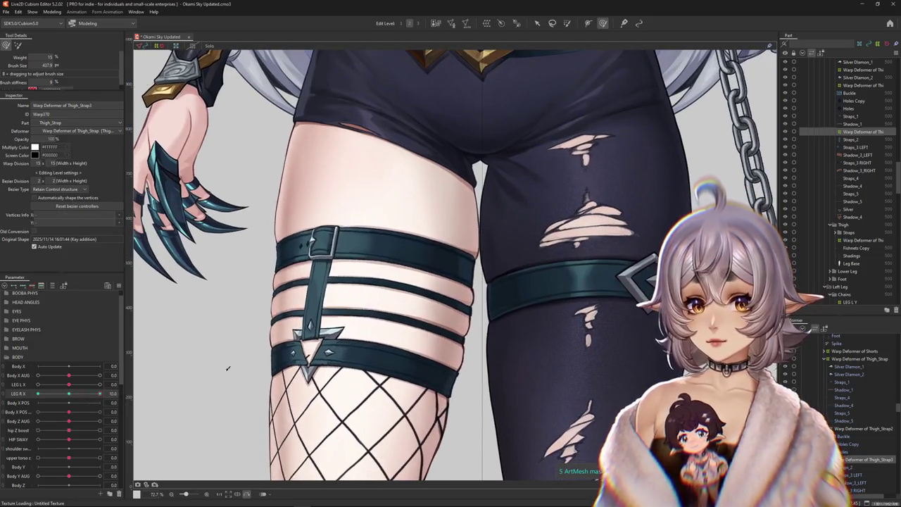
left_click_drag(371, 355, 361, 318)
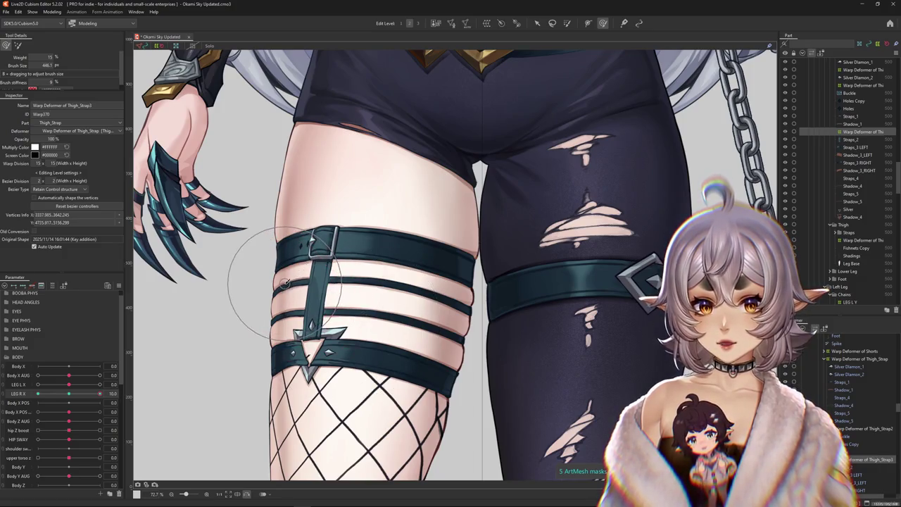
mouse_move(289, 274)
left_mouse_down()
mouse_move(328, 302)
mouse_move(301, 301)
left_mouse_up()
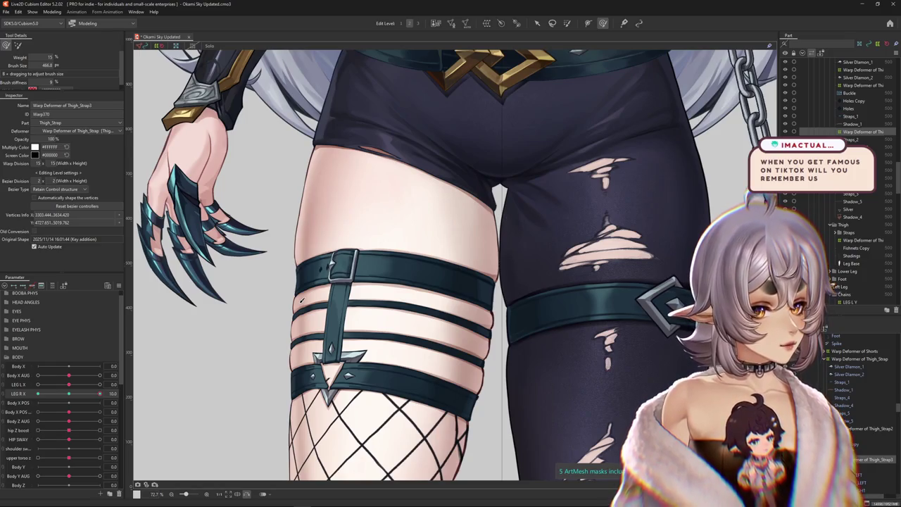
scroll(301, 310, "down", 2)
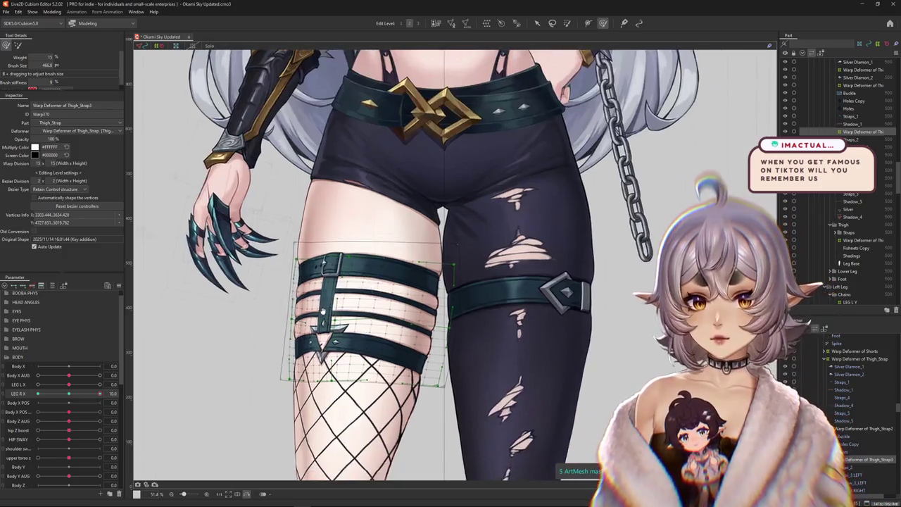
Step: Pull the thigh strap slightly down and bend LEG R X to its full pose near the buckle
scroll(301, 316, "up", 4)
mouse_move(301, 319)
left_mouse_down()
mouse_move(268, 322)
mouse_move(309, 331)
left_mouse_up()
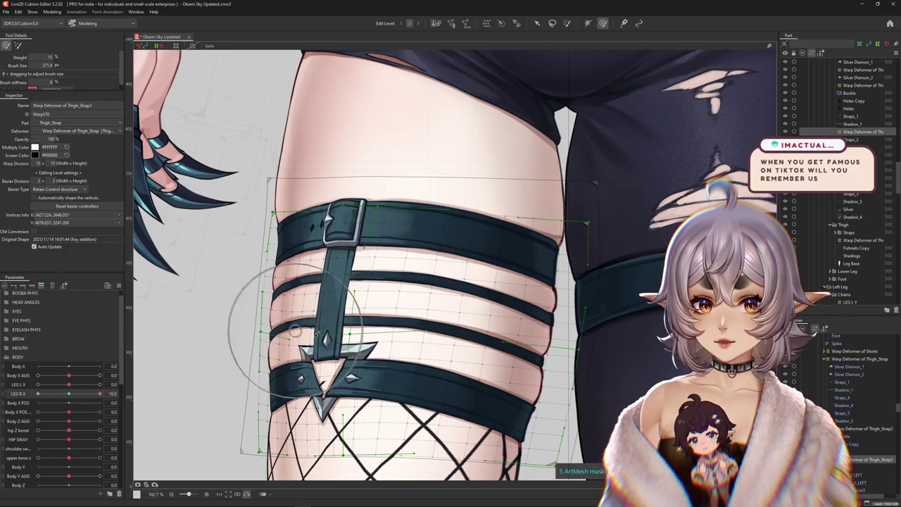
mouse_move(410, 373)
left_mouse_down()
mouse_move(331, 338)
mouse_move(368, 223)
left_mouse_up()
mouse_move(212, 206)
left_mouse_down()
mouse_move(318, 224)
mouse_move(220, 178)
left_mouse_up()
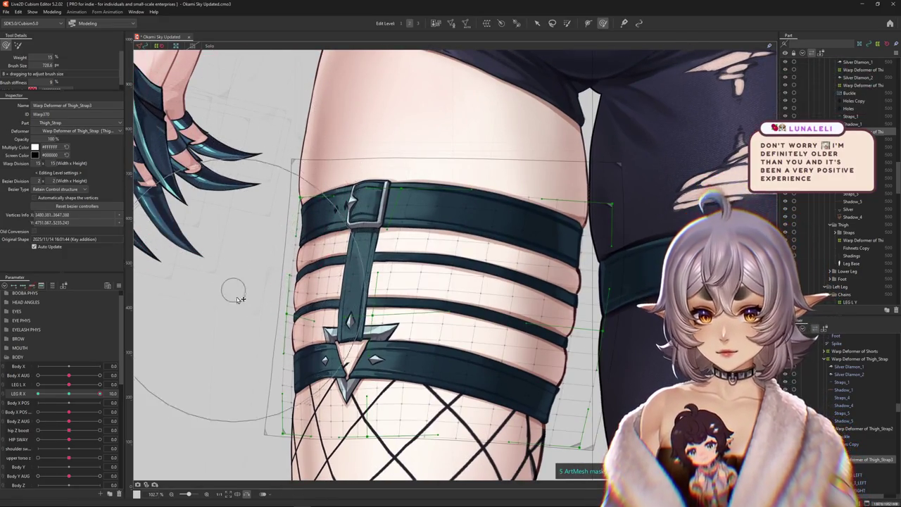
left_click(71, 394)
left_click_drag(71, 396, 147, 389)
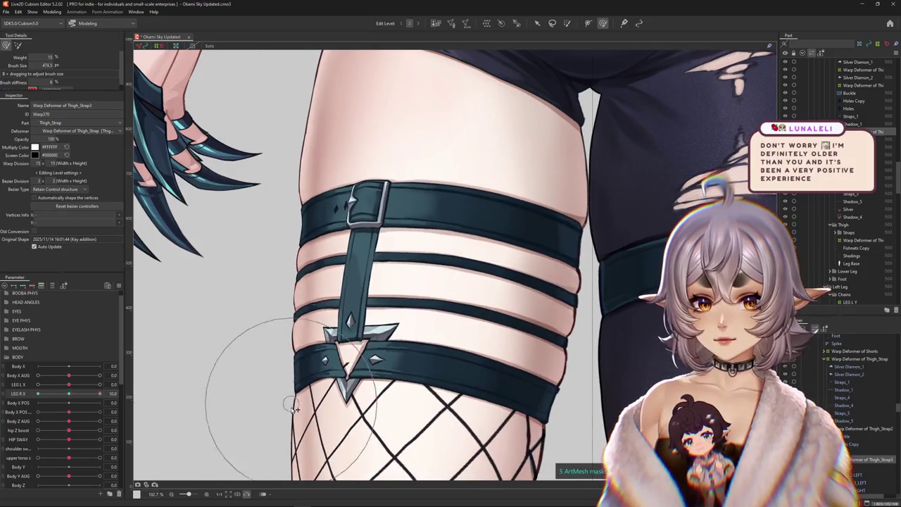
mouse_move(294, 409)
left_mouse_down()
mouse_move(267, 384)
mouse_move(383, 343)
left_mouse_up()
Step: Reselect the Thigh_Strap3 warp grid and brush the band ends around the thigh with a smaller brush
left_click(355, 278)
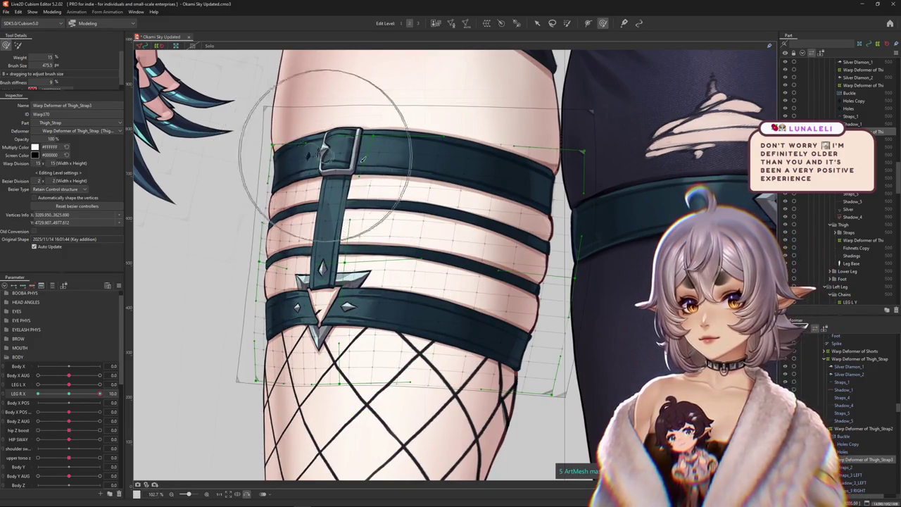
left_click_drag(325, 155, 335, 211)
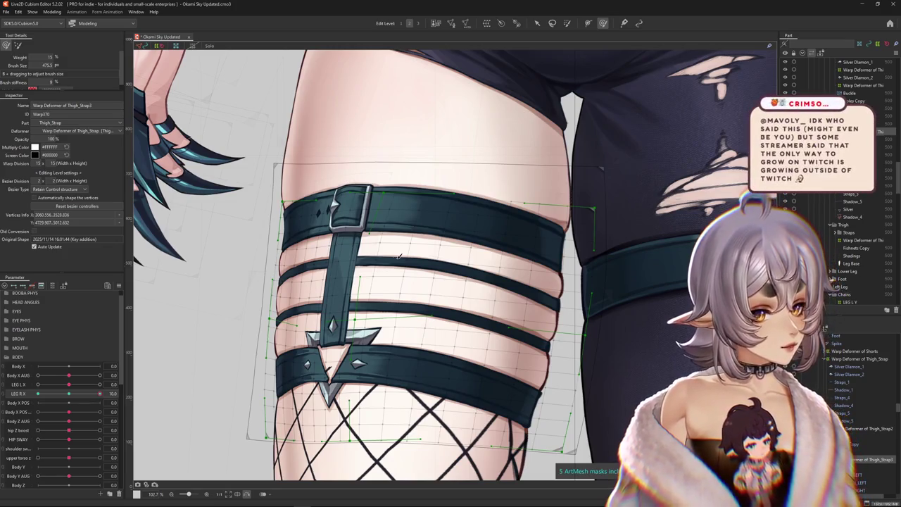
left_click(400, 268)
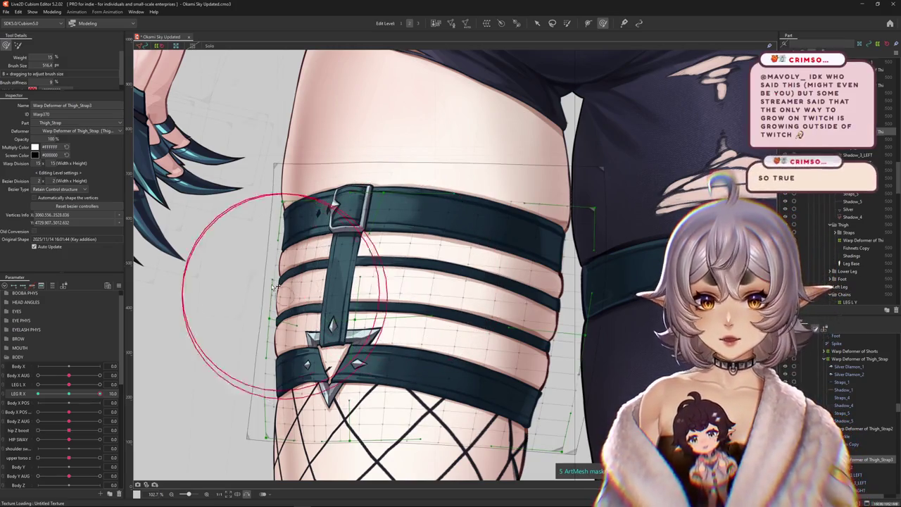
left_click_drag(295, 290, 395, 158)
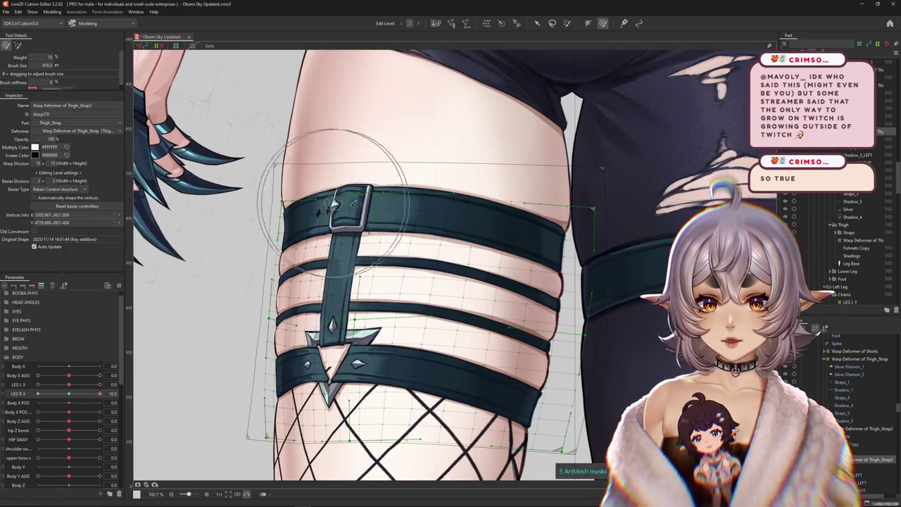
scroll(224, 208, "up", 3)
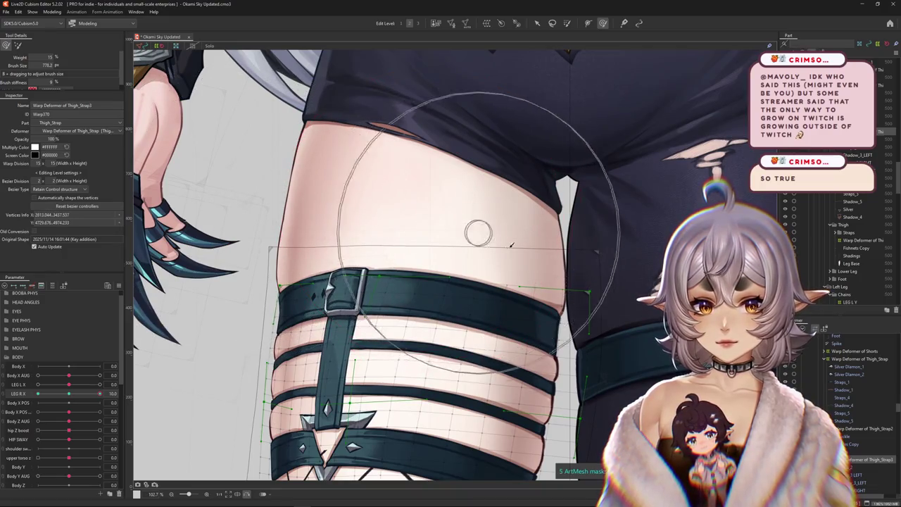
scroll(483, 232, "down", 2)
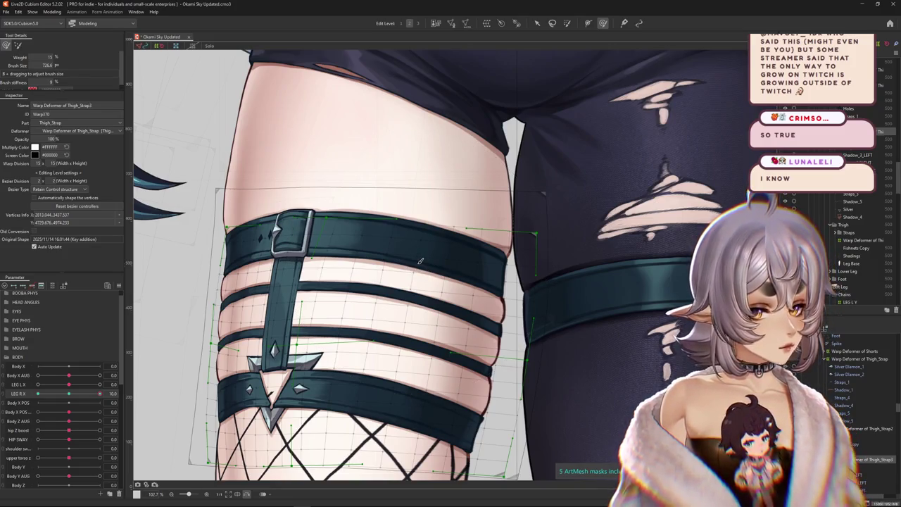
left_click_drag(416, 316, 425, 295)
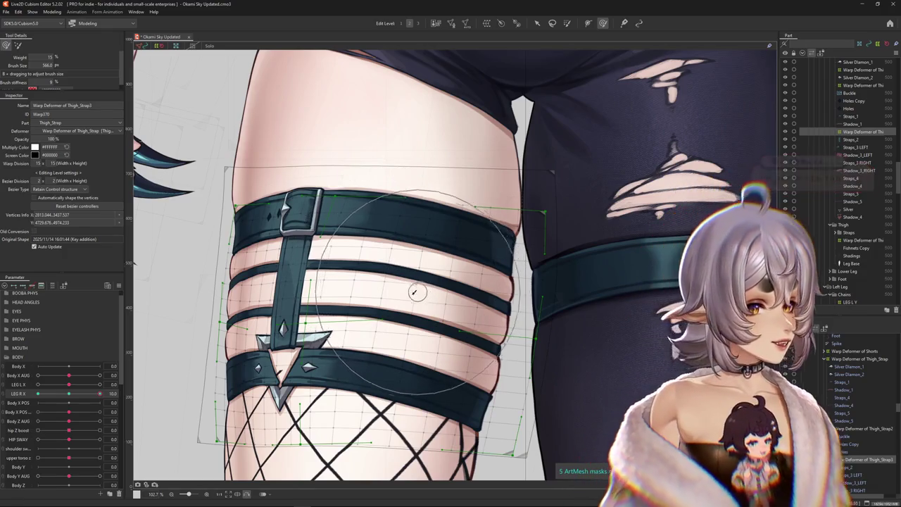
mouse_move(261, 311)
left_mouse_down()
mouse_move(251, 323)
mouse_move(282, 303)
left_mouse_up()
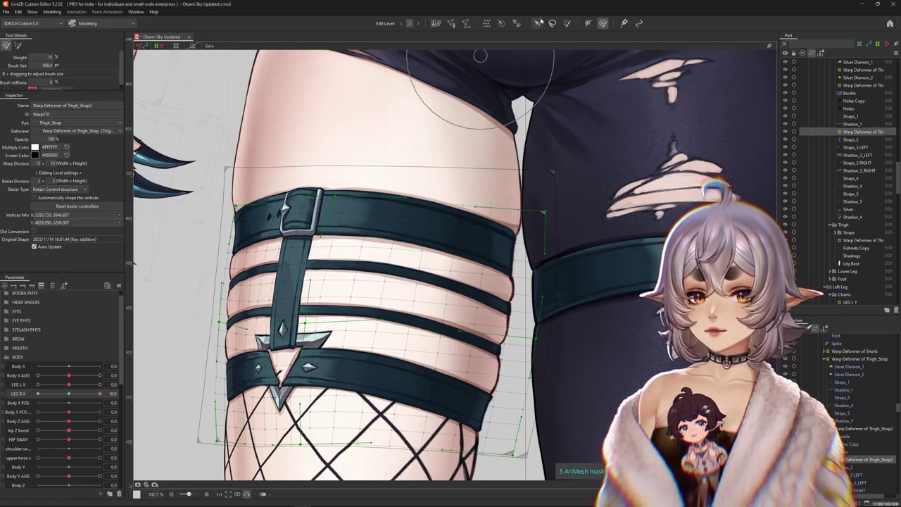
left_click_drag(219, 338, 278, 295)
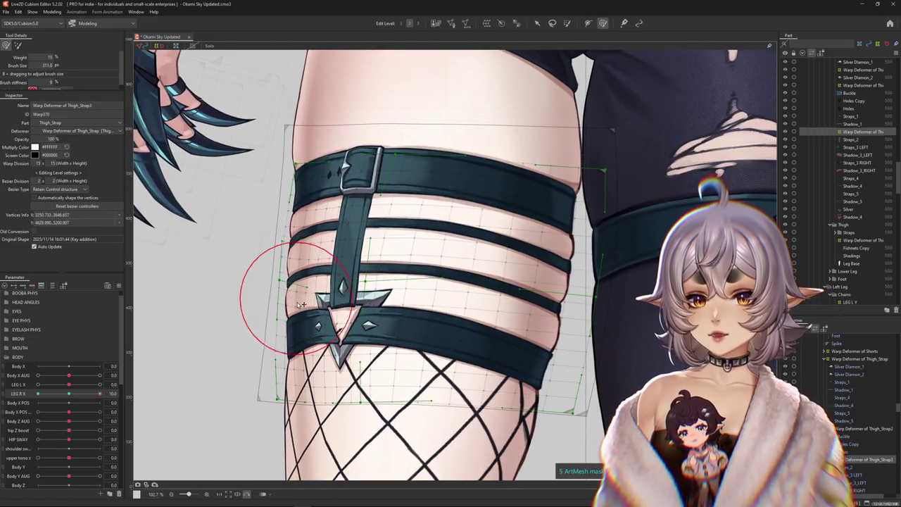
Step: Switch between the stiff and soft brush presets and push the strap mesh to follow the thigh
scroll(299, 304, "down", 3)
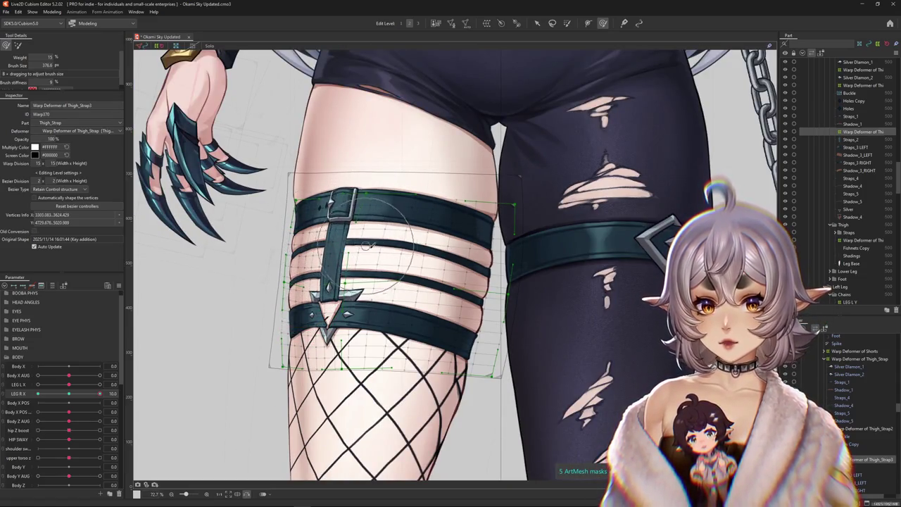
left_click_drag(146, 293, 224, 293)
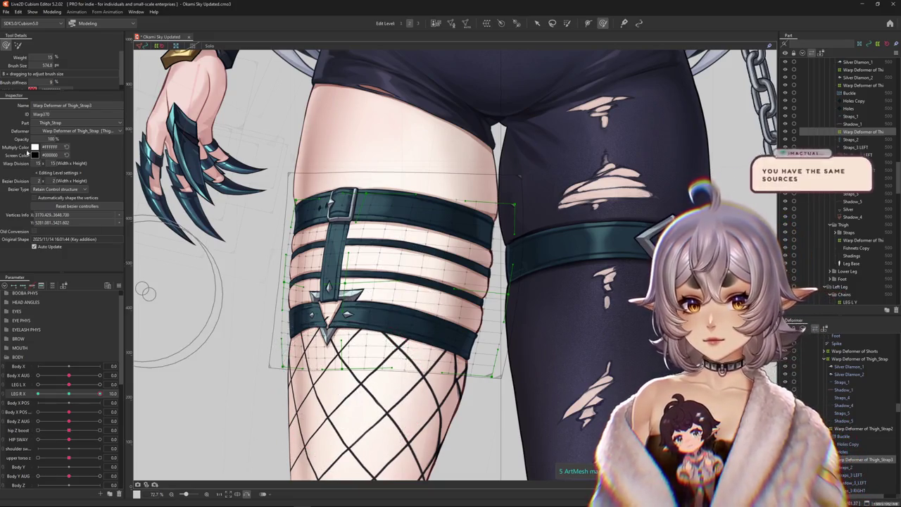
left_click(17, 46)
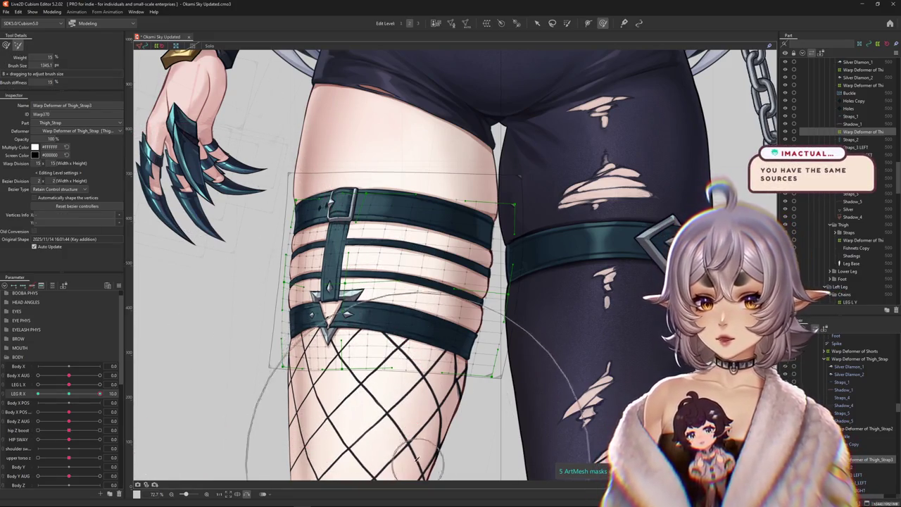
left_click(6, 45)
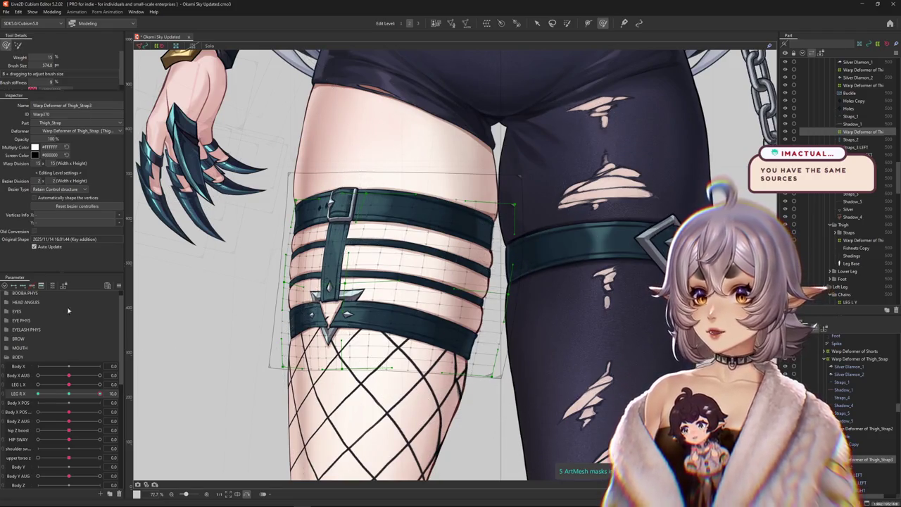
left_click_drag(279, 290, 303, 259)
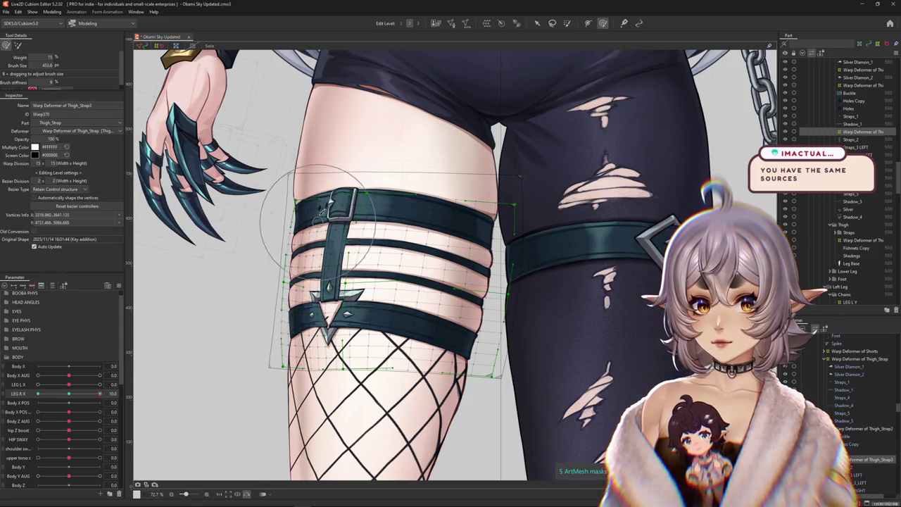
scroll(350, 202, "up", 1)
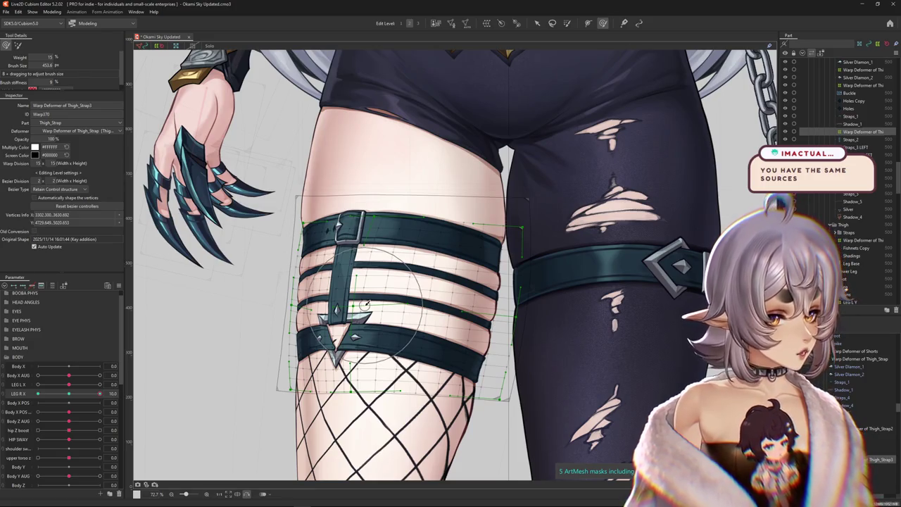
Step: Deselect the deformer and preview the thigh straps at LEG R X -10
key("Escape")
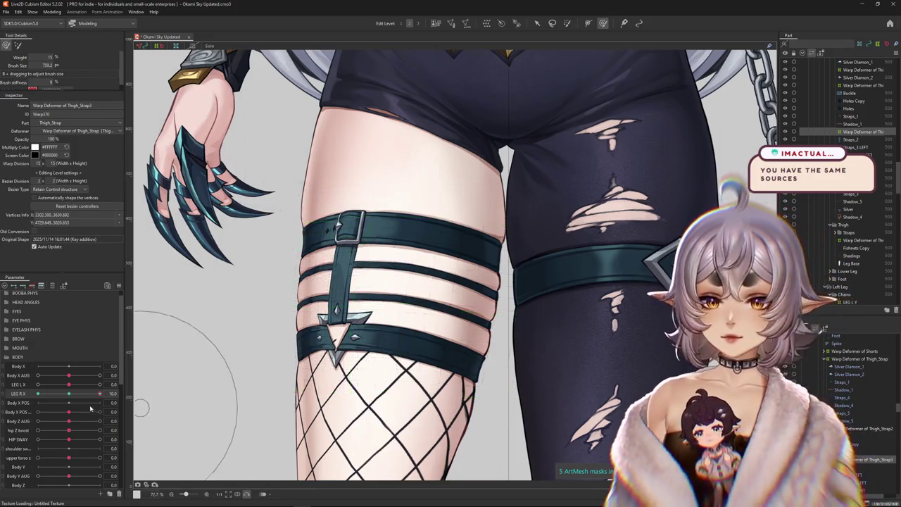
mouse_move(70, 413)
left_mouse_down()
mouse_move(445, 436)
mouse_move(437, 331)
mouse_move(423, 361)
left_mouse_up()
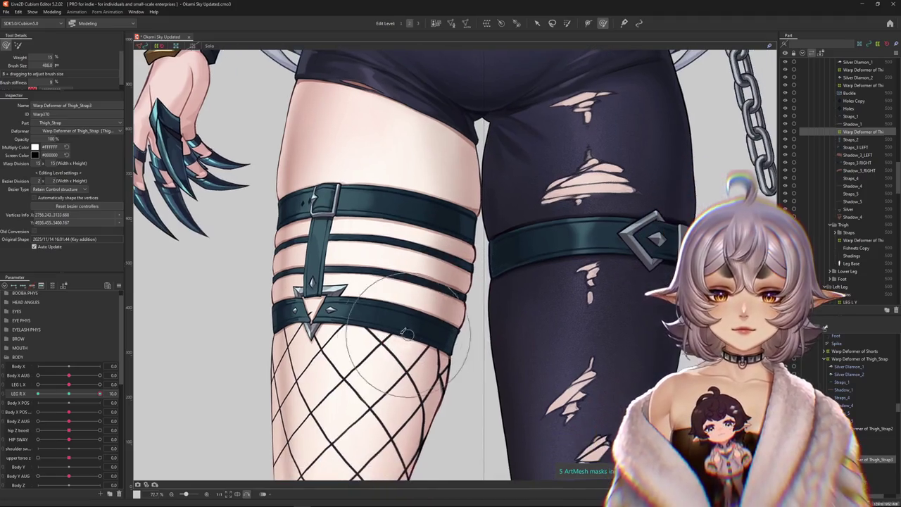
left_click_drag(402, 338, 378, 311)
left_click_drag(173, 383, 37, 395)
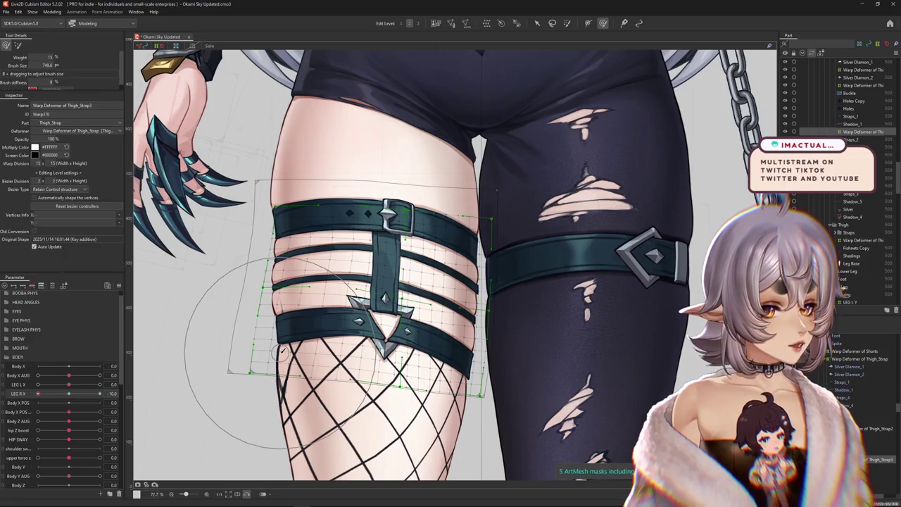
Step: Check the LEG R X options, select the Silver Diamond pieces, then reselect Warp Deformer of Thigh_Strap3
mouse_move(280, 351)
left_mouse_down()
mouse_move(361, 277)
mouse_move(359, 141)
left_mouse_up()
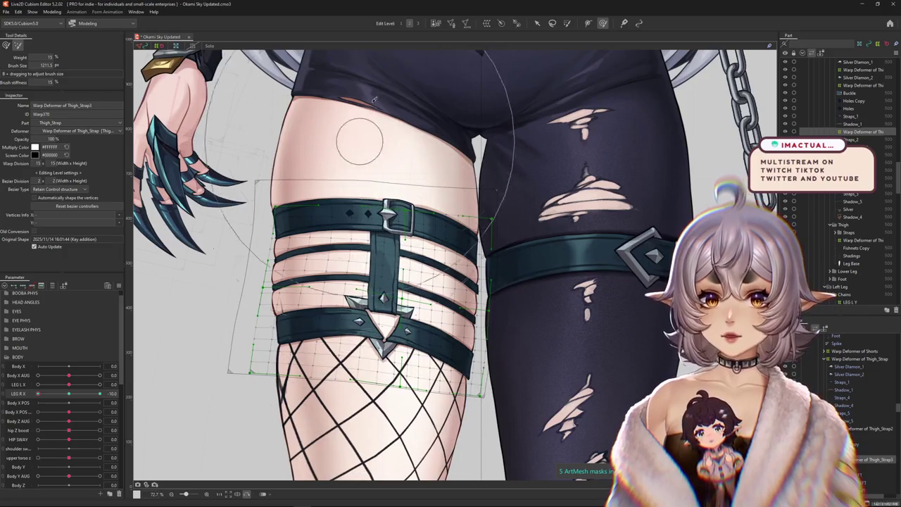
mouse_move(356, 349)
left_mouse_down()
mouse_move(367, 345)
mouse_move(356, 331)
left_mouse_up()
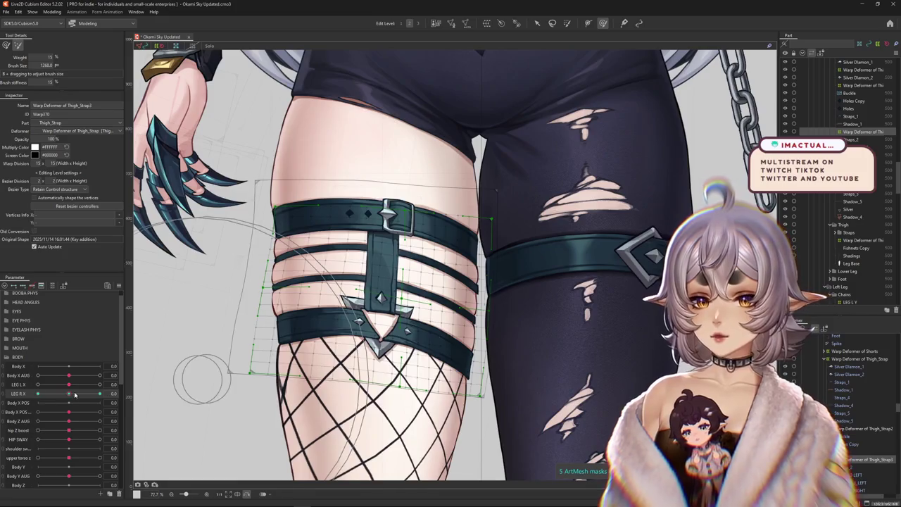
right_click(135, 392)
key("Escape")
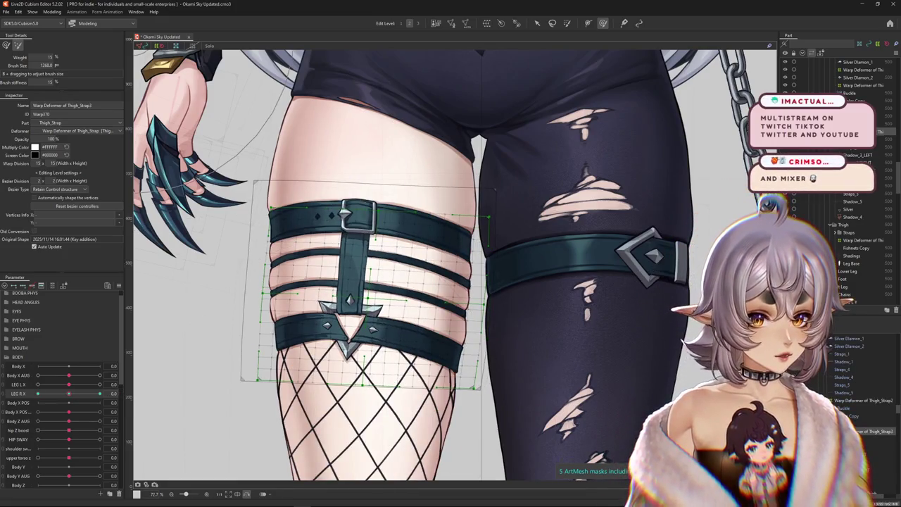
left_click(843, 374)
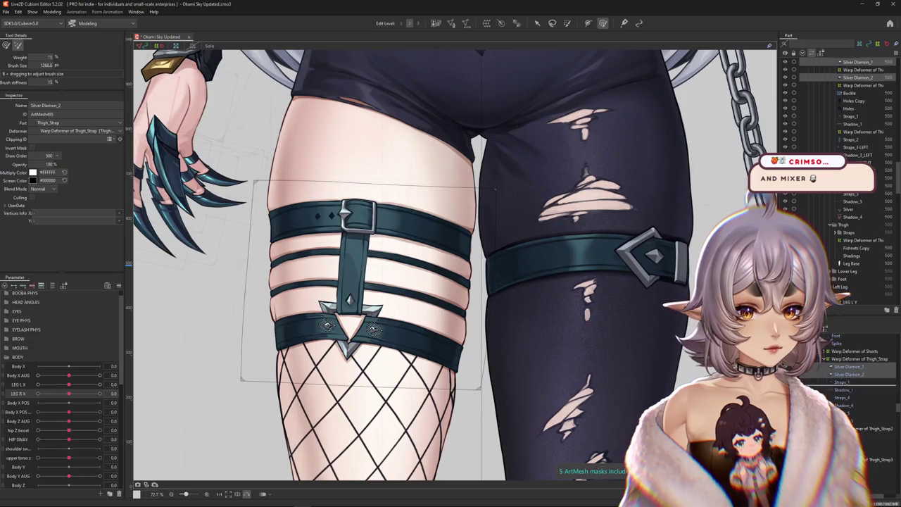
left_click(864, 444)
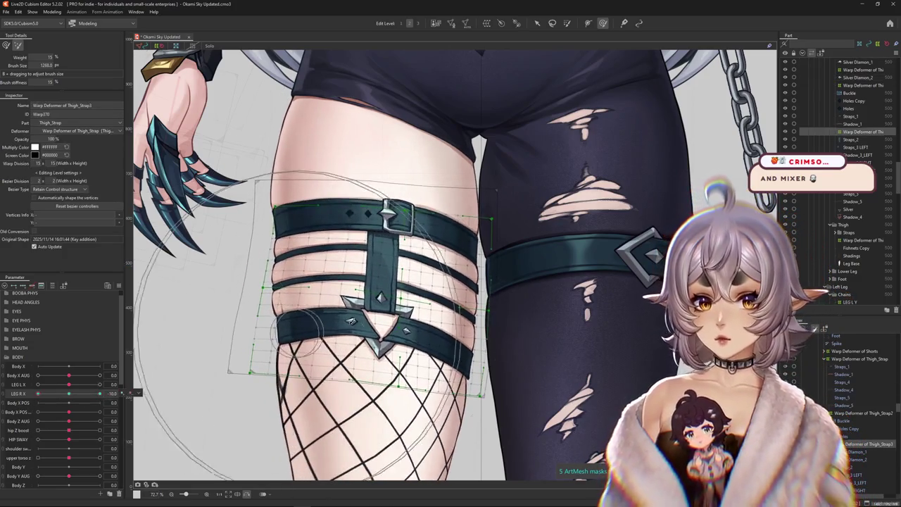
Step: Brush the straps rightward to wrap the thigh at LEG R X 10, resizing the brush
left_click_drag(338, 190, 373, 186)
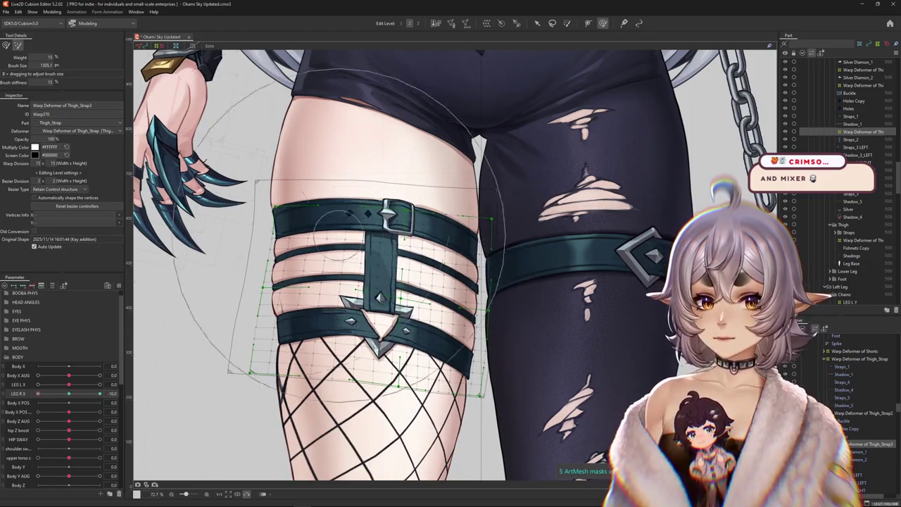
mouse_move(318, 280)
left_mouse_down()
mouse_move(307, 261)
mouse_move(348, 274)
mouse_move(357, 235)
mouse_move(363, 325)
mouse_move(379, 219)
mouse_move(384, 349)
mouse_move(359, 409)
mouse_move(398, 229)
left_mouse_up()
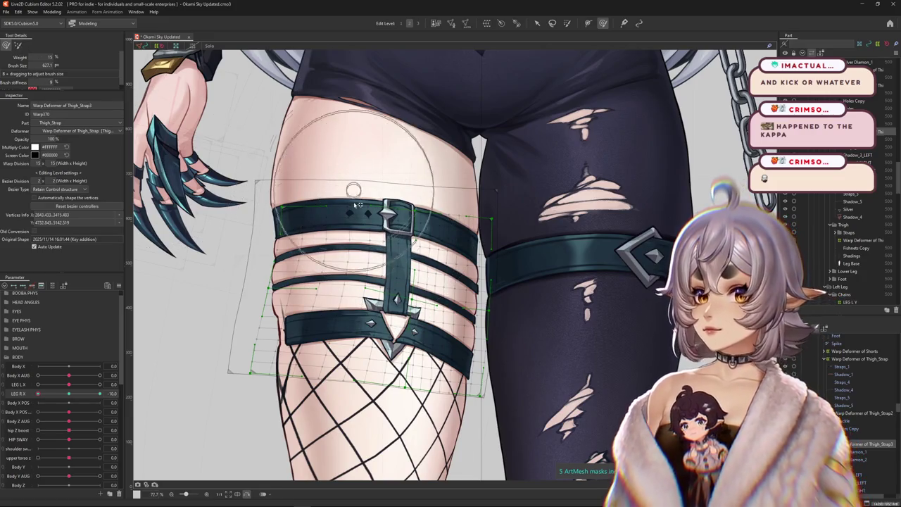
left_click_drag(397, 229, 366, 261)
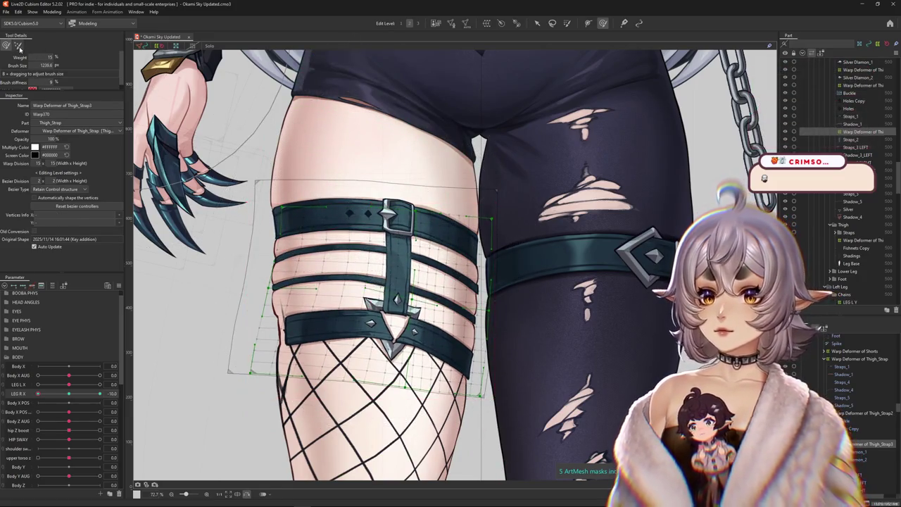
left_click_drag(339, 223, 336, 321)
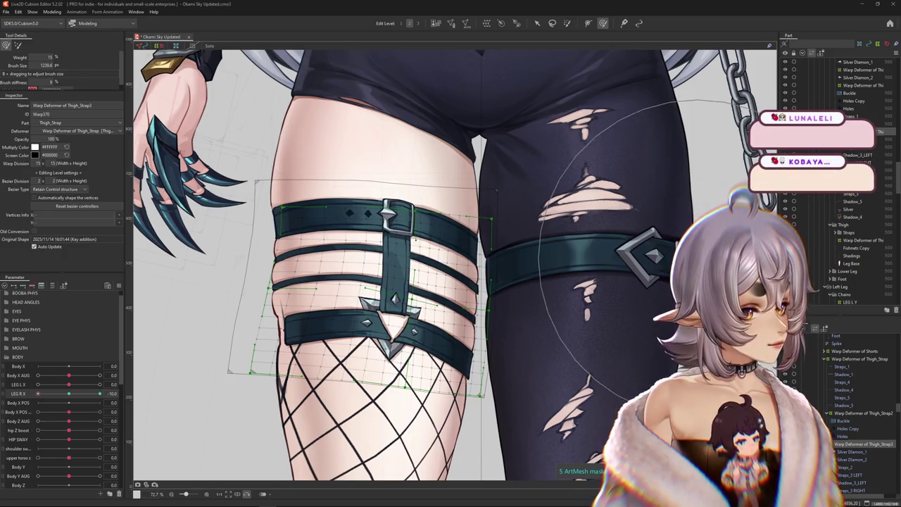
scroll(366, 292, "down", 2)
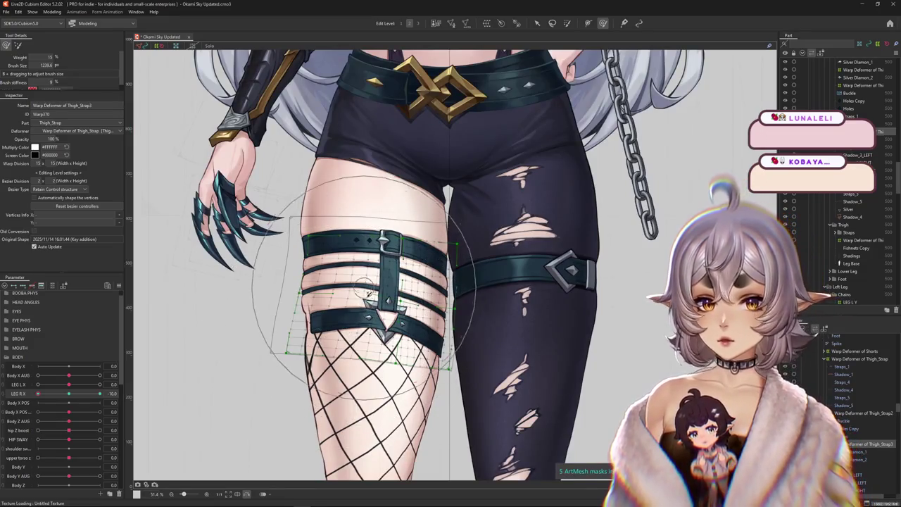
left_click_drag(240, 219, 541, 112)
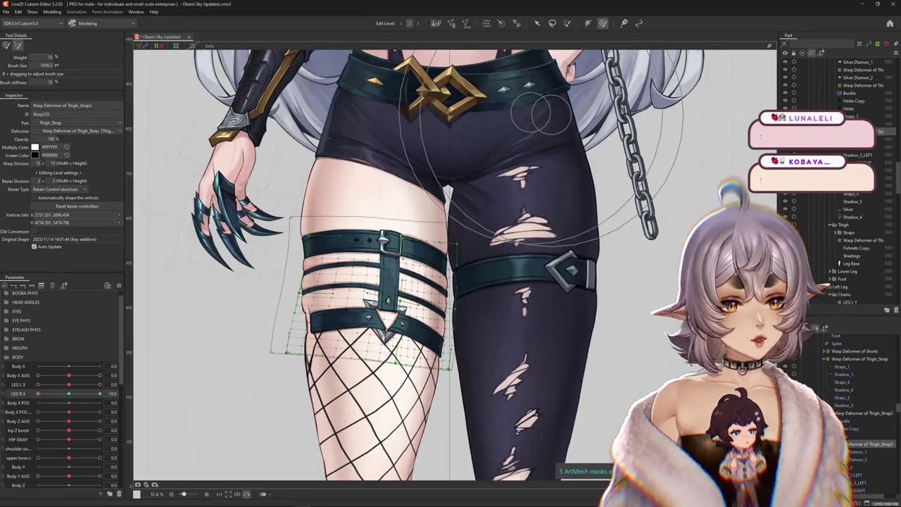
mouse_move(664, 201)
left_mouse_down()
mouse_move(381, 320)
mouse_move(199, 147)
left_mouse_up()
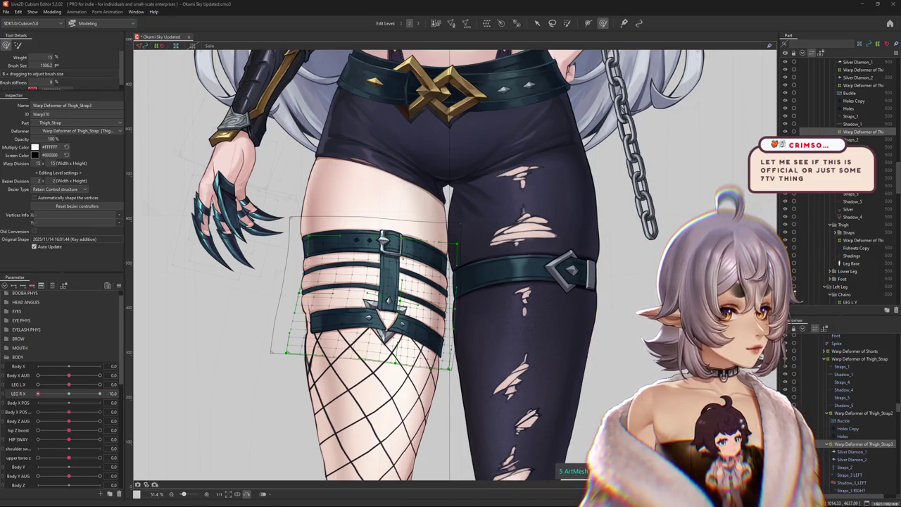
key("alt+Tab")
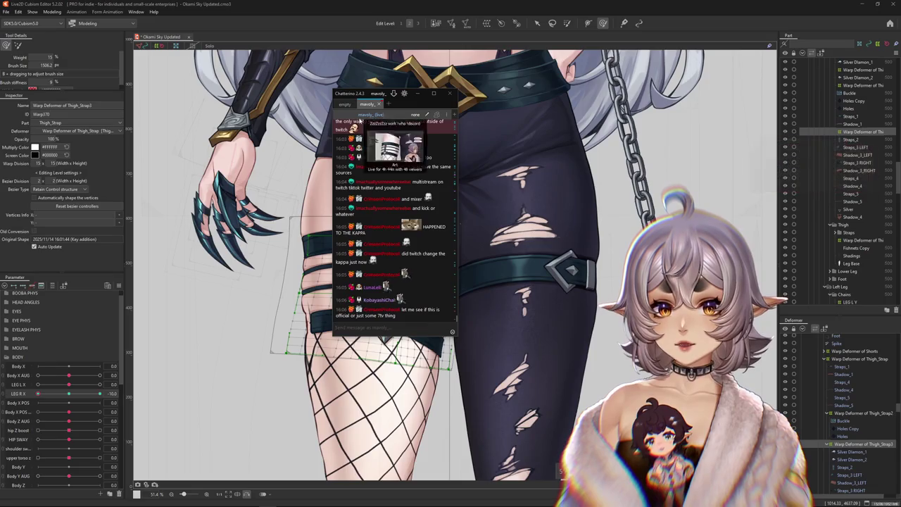
key("alt+Tab")
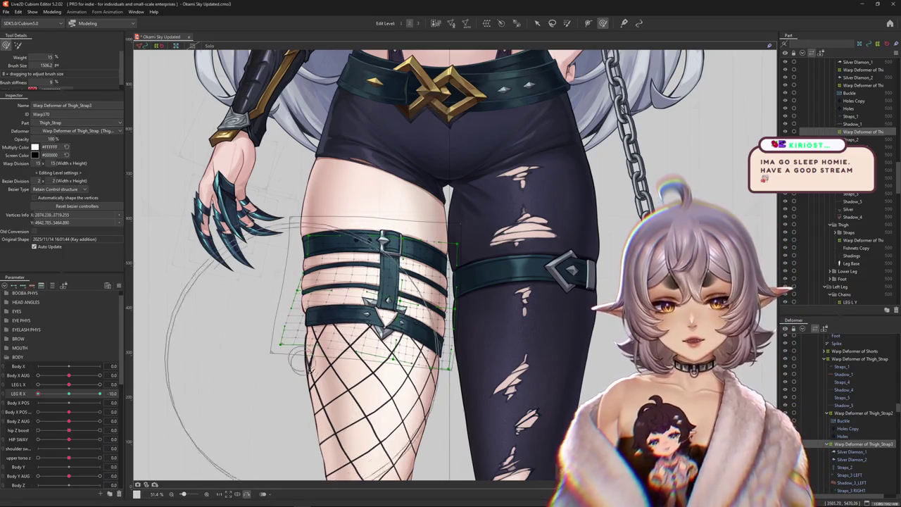
Step: Resize the deform brush, warp the fishnet over the thigh, and check it on the leg parameter
key("b")
key("Escape")
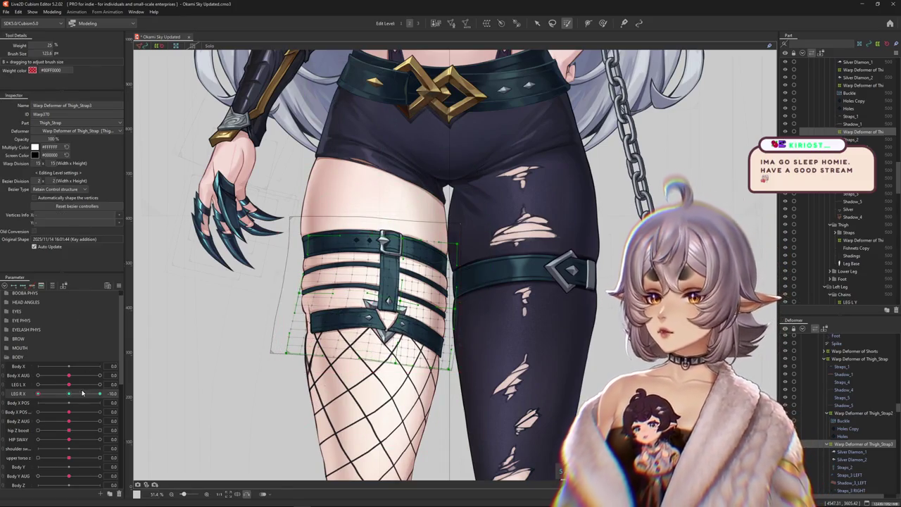
mouse_move(310, 201)
left_mouse_down()
mouse_move(347, 198)
mouse_move(337, 325)
mouse_move(310, 310)
left_mouse_up()
key("b")
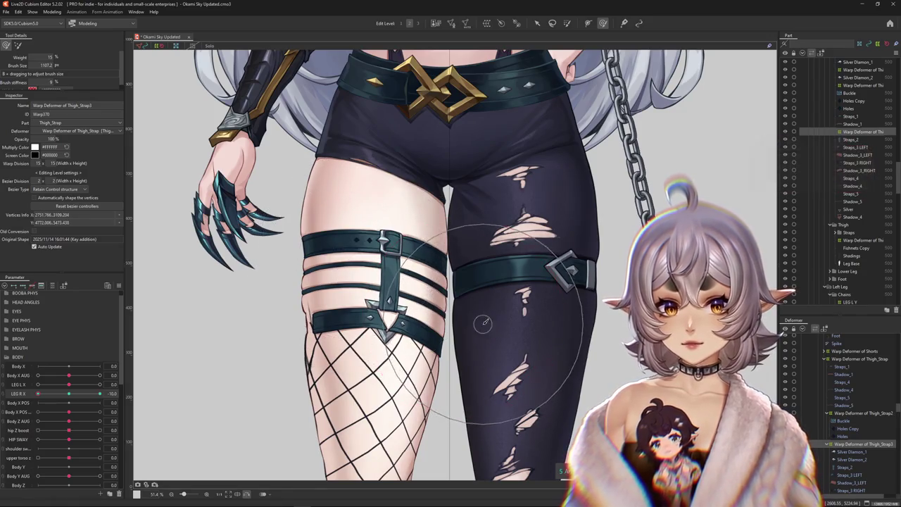
left_click_drag(483, 323, 455, 371)
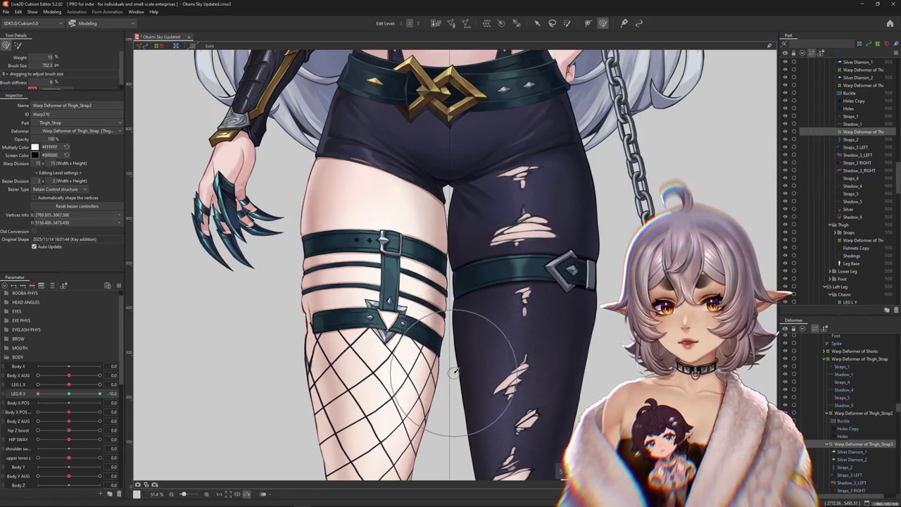
left_click_drag(272, 372, 298, 333)
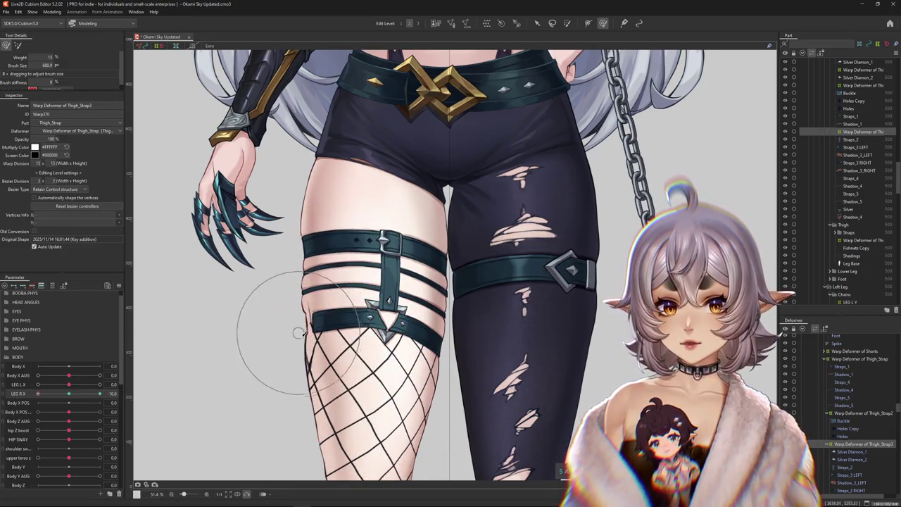
left_click_drag(38, 394, 38, 394)
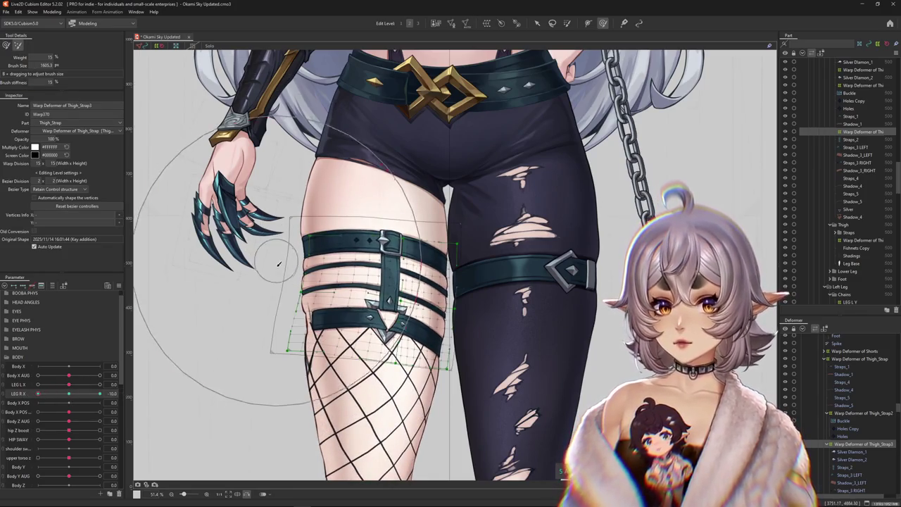
Step: With a smaller, softer brush, reshape the strap around the thigh and sweep LEG R X to test
left_click_drag(278, 264, 251, 312)
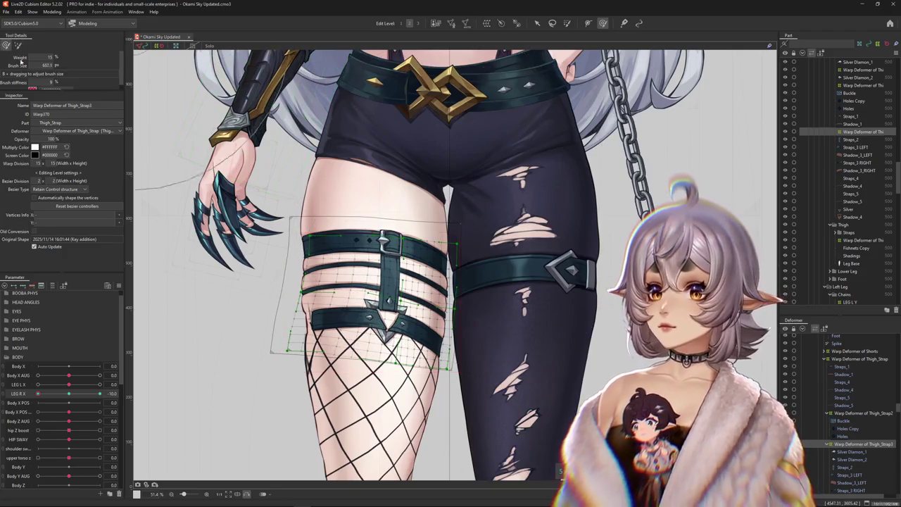
left_click(364, 238)
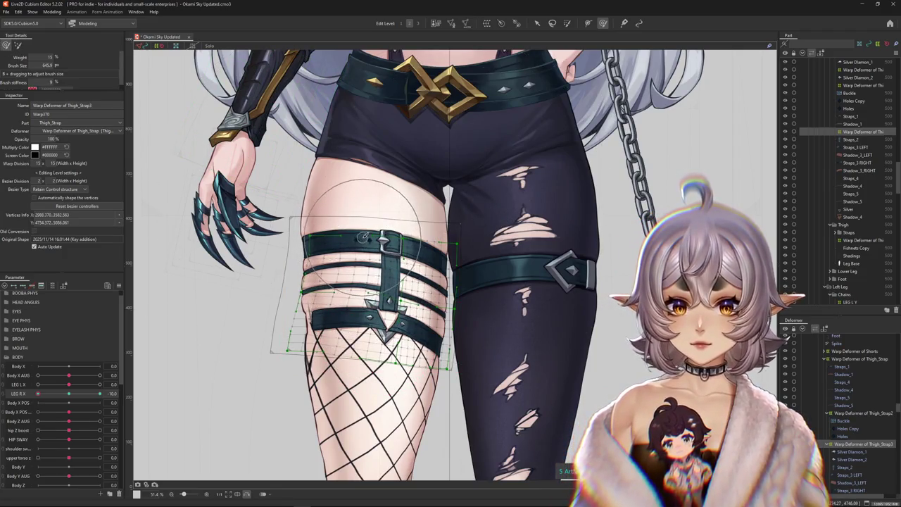
left_click(347, 300)
mouse_move(347, 300)
left_mouse_down()
mouse_move(350, 315)
mouse_move(384, 317)
left_mouse_up()
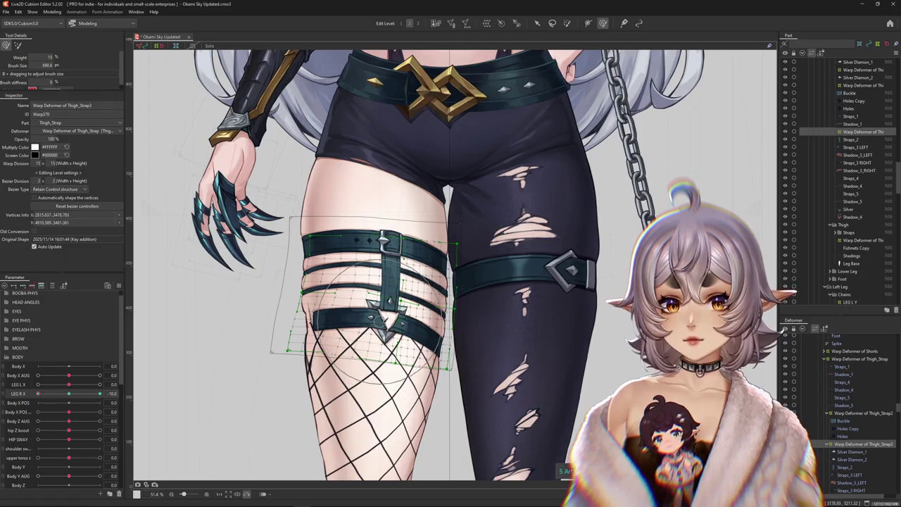
left_click(186, 319)
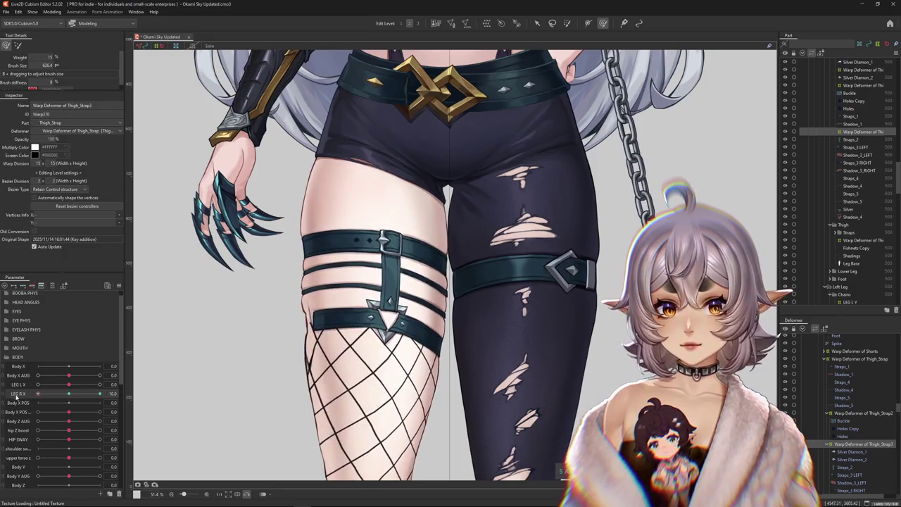
left_click_drag(423, 366, 394, 394)
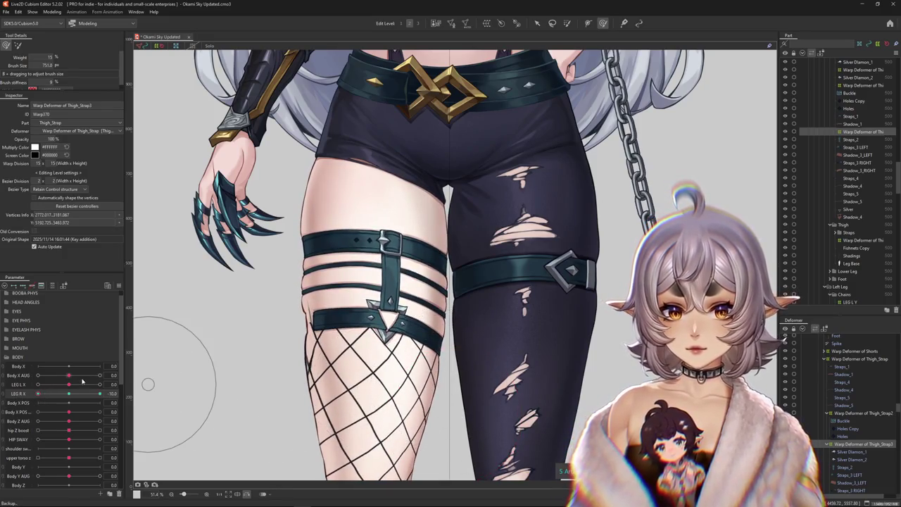
left_click_drag(82, 381, 69, 385)
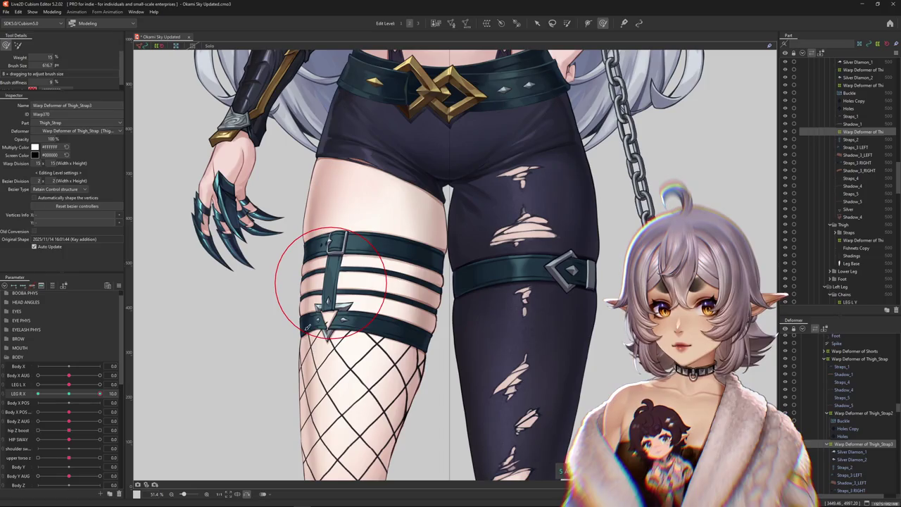
mouse_move(271, 312)
left_mouse_down()
mouse_move(239, 296)
mouse_move(317, 331)
mouse_move(465, 314)
left_mouse_up()
mouse_move(77, 395)
left_mouse_down()
mouse_move(92, 402)
mouse_move(38, 394)
left_mouse_up()
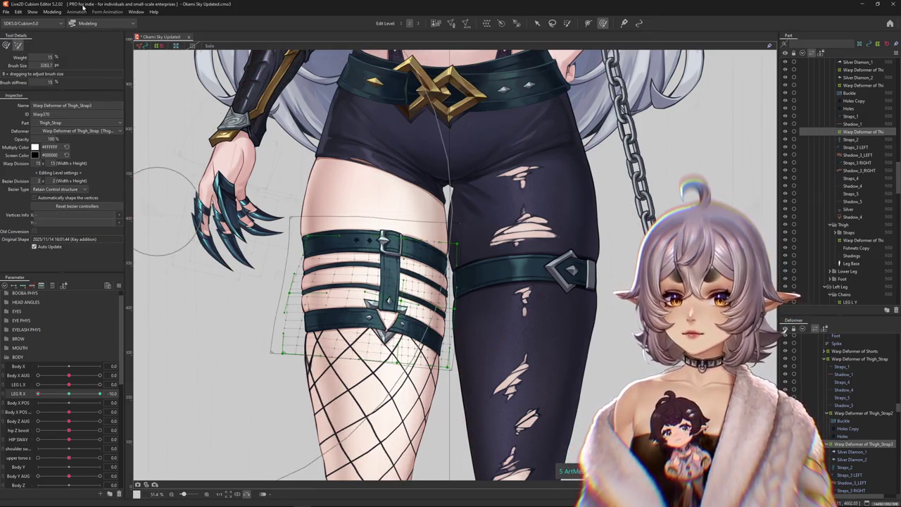
Step: Open Physics Settings from the Modeling menu and scroll through its groups
left_click(52, 12)
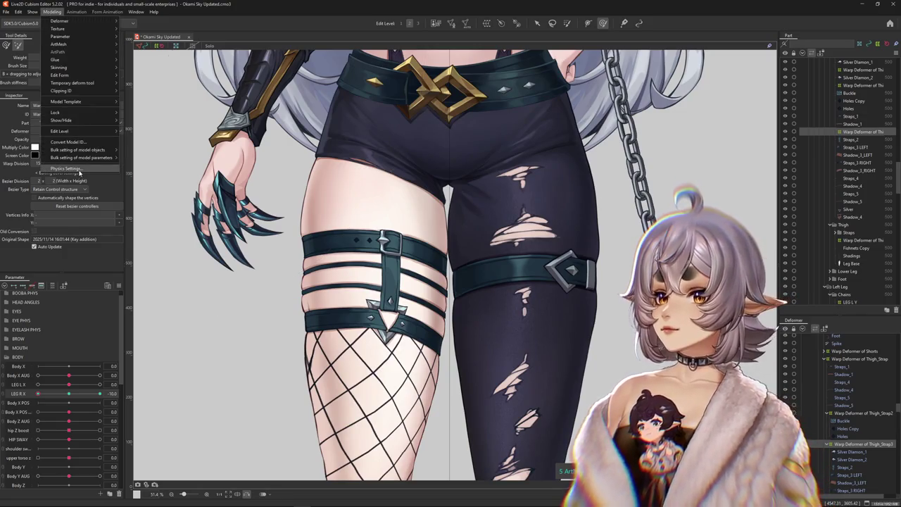
left_click(67, 169)
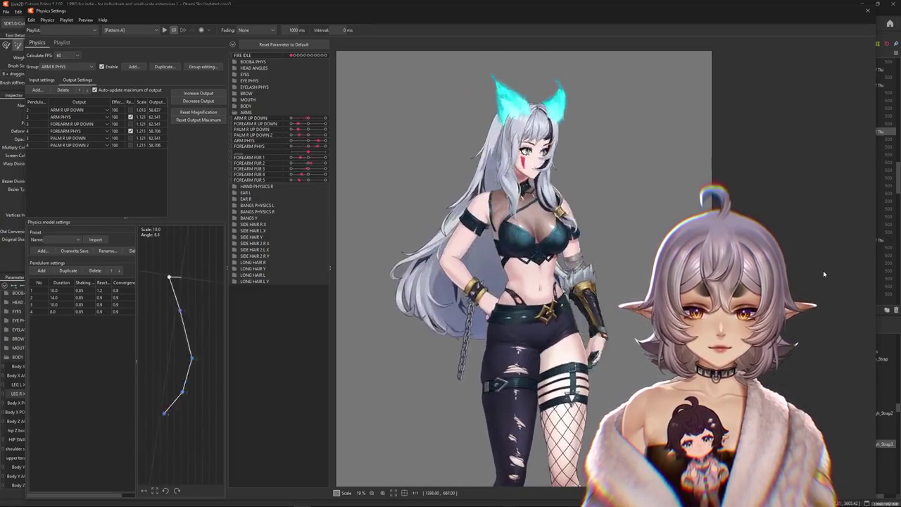
scroll(704, 275, "down", 2)
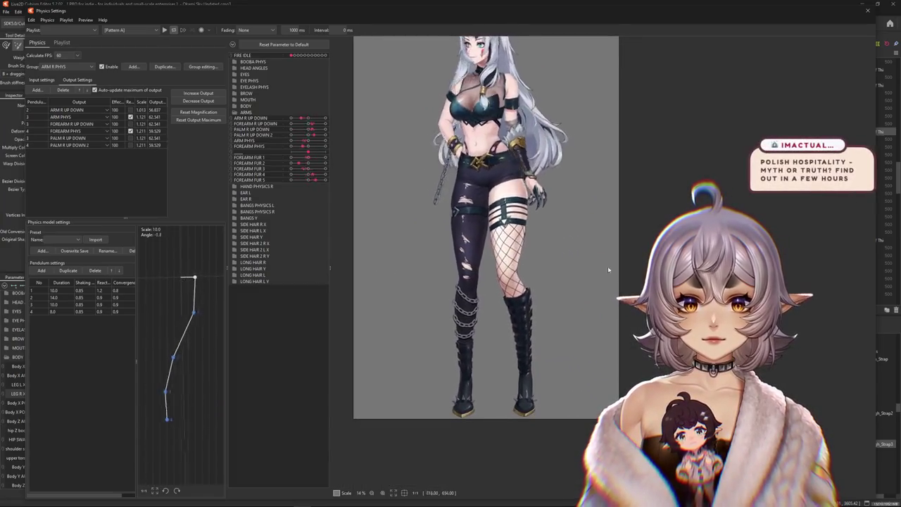
scroll(610, 270, "up", 4)
scroll(610, 269, "up", 2)
scroll(609, 270, "up", 2)
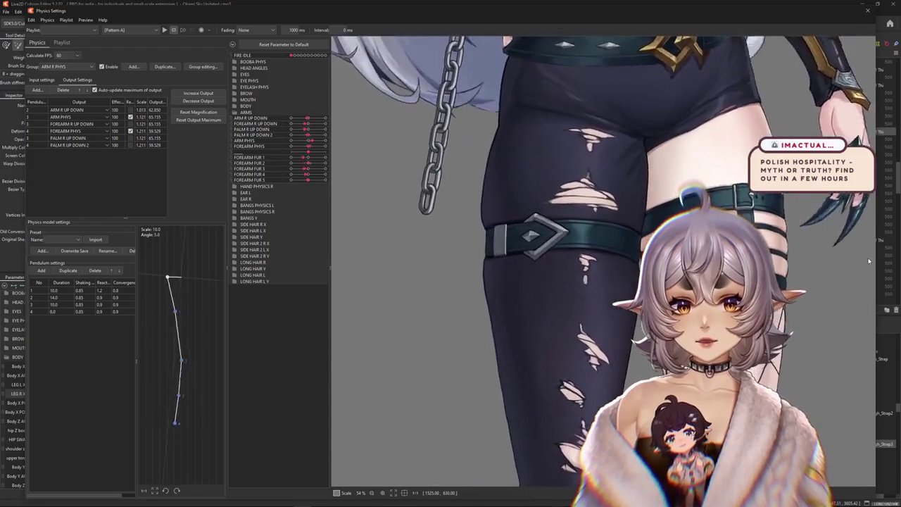
scroll(379, 280, "down", 4)
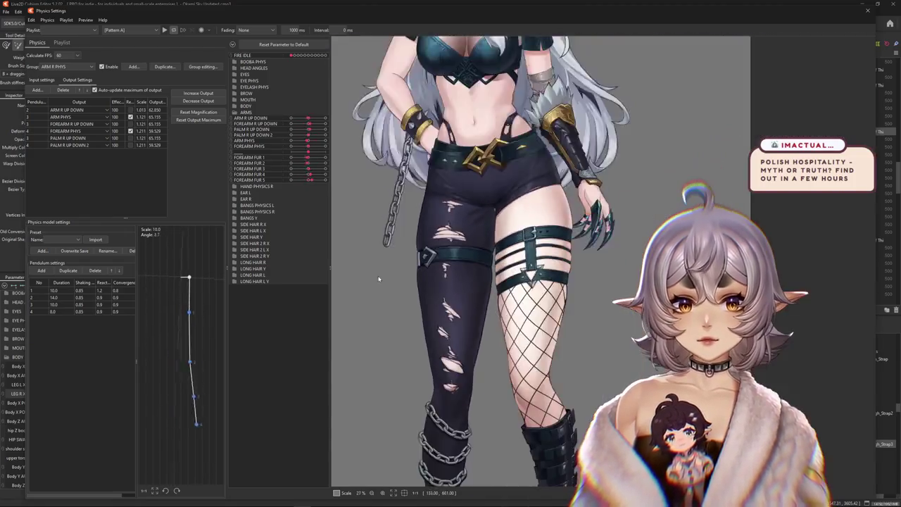
scroll(379, 279, "down", 3)
Step: Drag the preview model to swing it and watch how the thigh strap moves
mouse_move(378, 281)
left_mouse_down()
mouse_move(296, 295)
mouse_move(835, 316)
left_mouse_up()
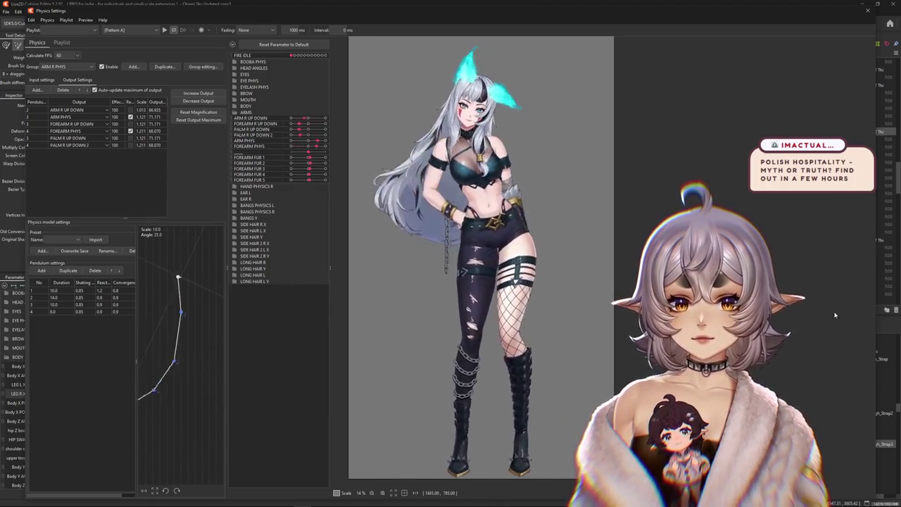
scroll(435, 270, "up", 4)
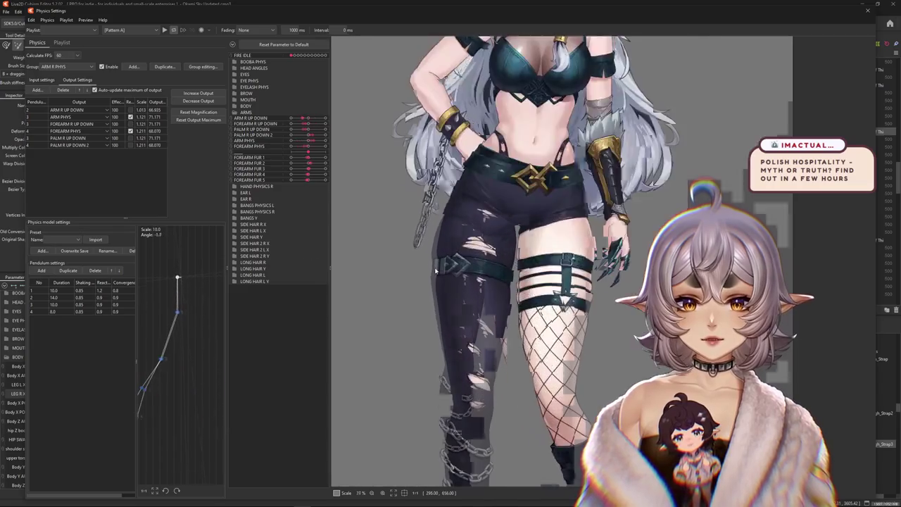
scroll(435, 270, "up", 1)
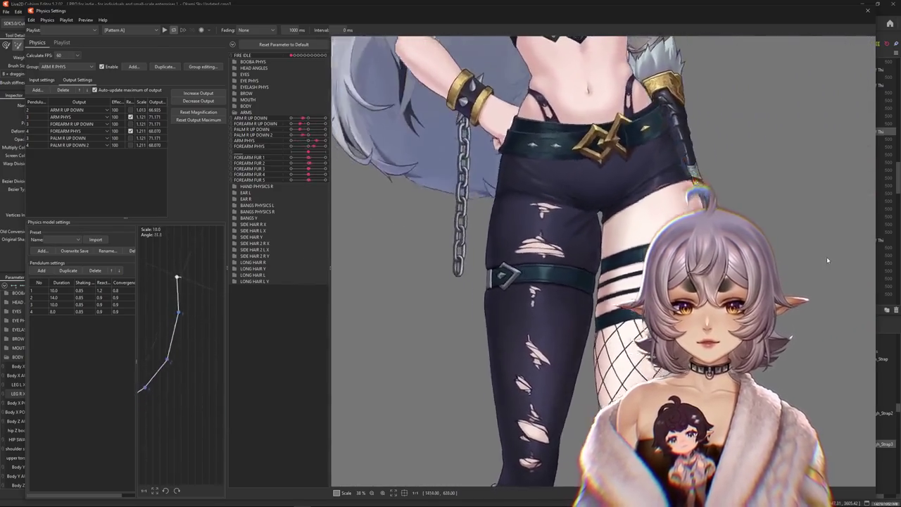
scroll(828, 260, "down", 5)
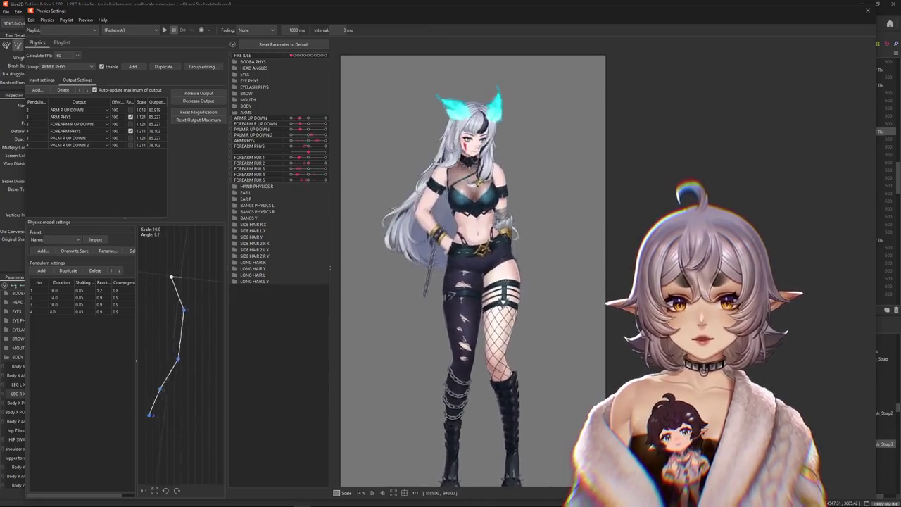
left_click_drag(470, 323, 550, 259)
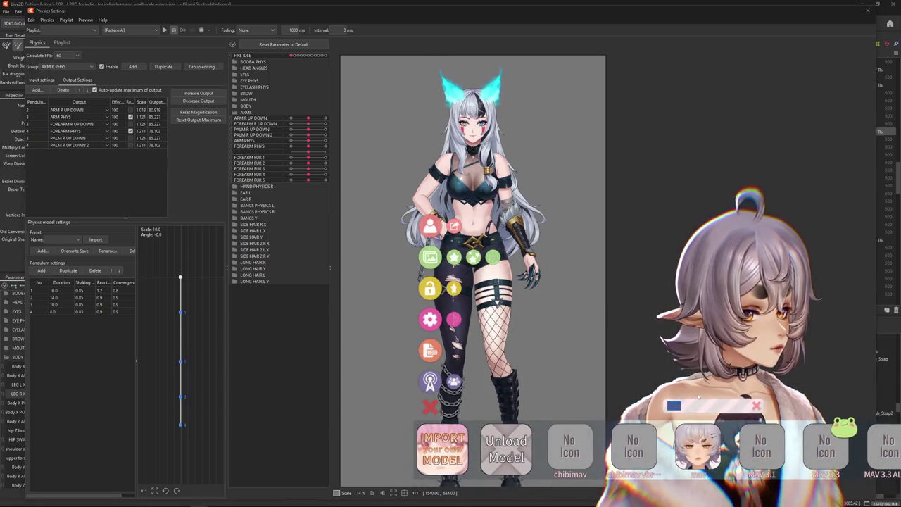
Step: Clear the model filter and confirm, leaving the physics preview for the canvas at LEG R X 10
key("BackSpace")
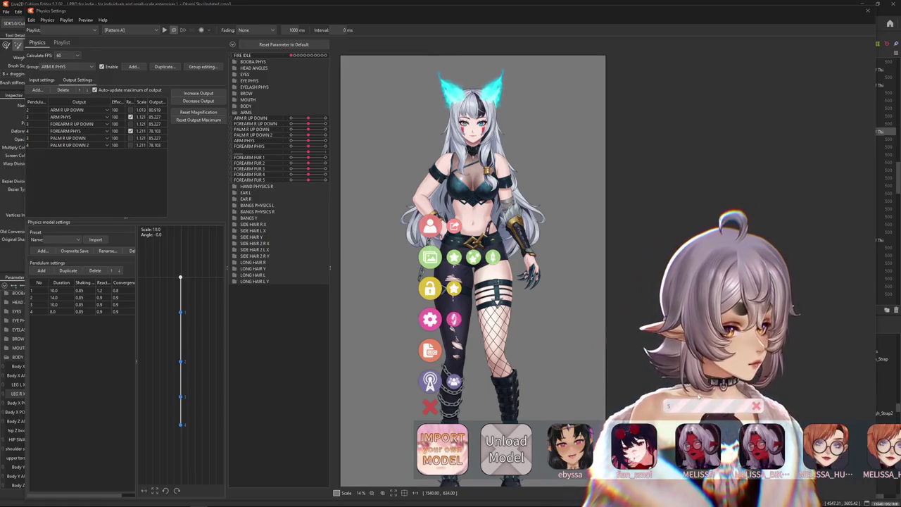
type("Sky")
key("Return")
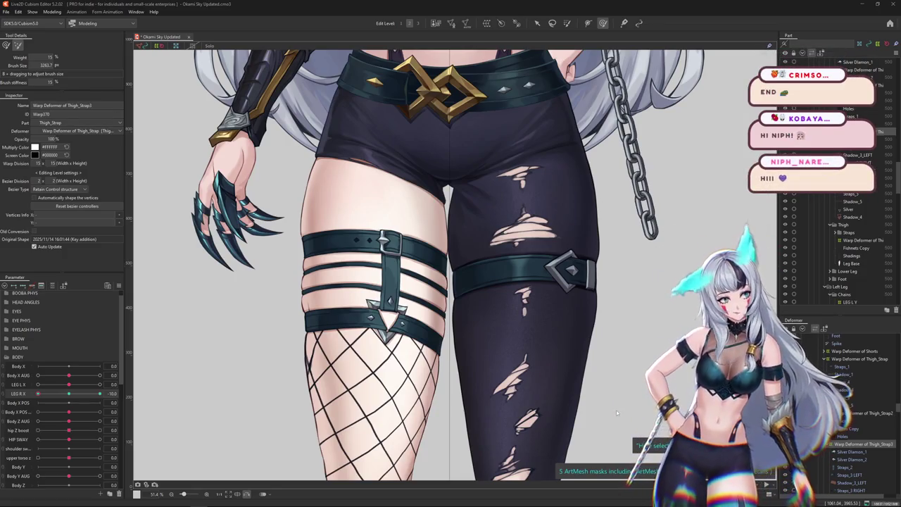
Step: Reopen Physics Settings from the Modeling menu
left_click(55, 12)
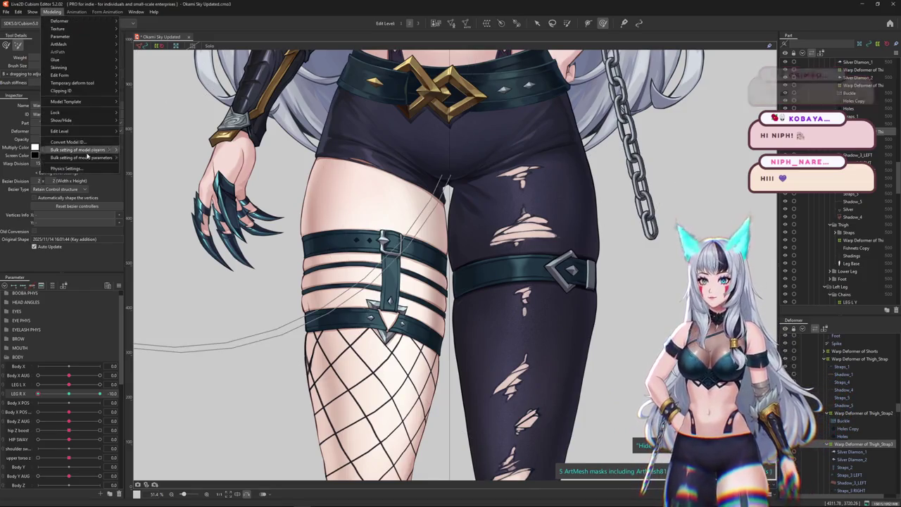
left_click(70, 169)
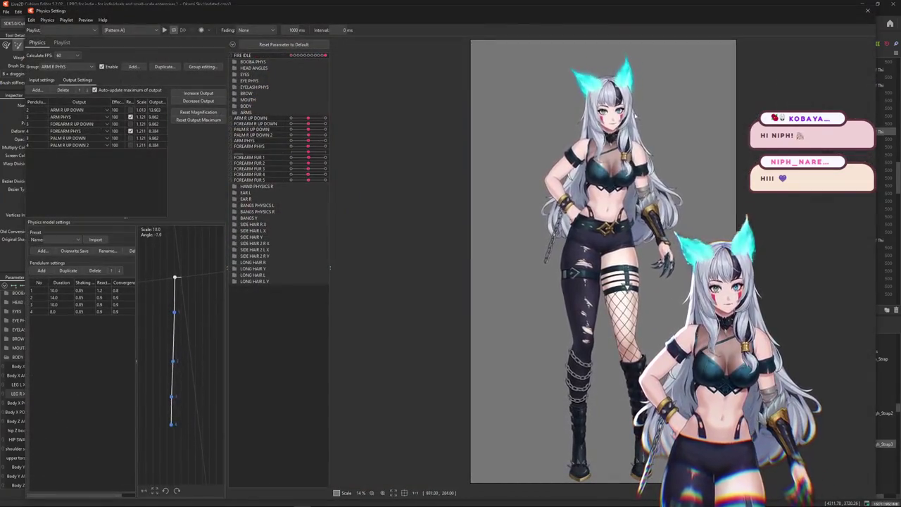
scroll(660, 196, "up", 5)
Step: Shake and turn the preview model to test ear and hair swing, widening the preview pane
left_click_drag(660, 196, 781, 346)
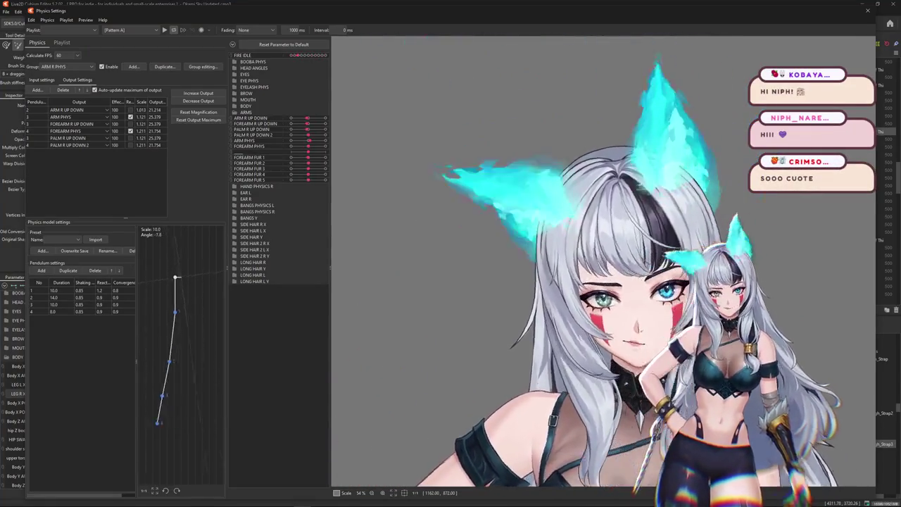
mouse_move(782, 346)
left_mouse_down()
mouse_move(508, 333)
mouse_move(539, 307)
mouse_move(226, 213)
left_mouse_up()
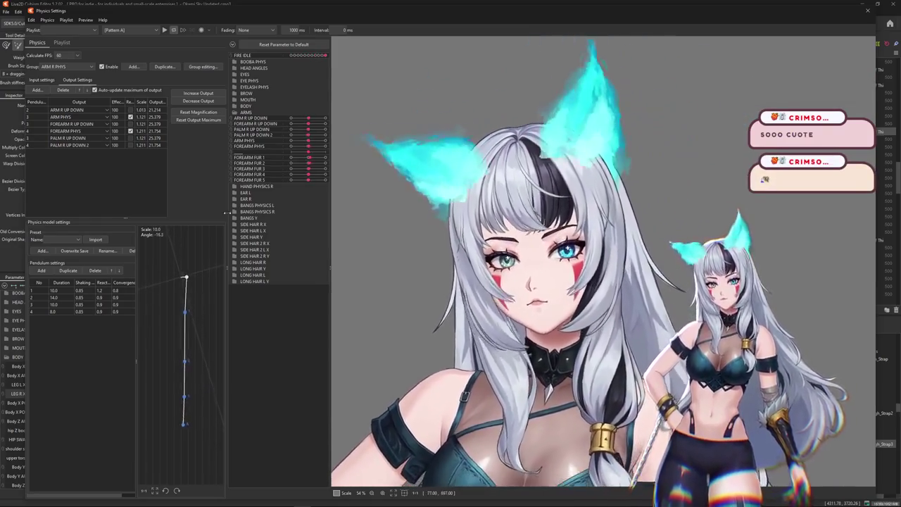
left_click_drag(227, 214, 196, 213)
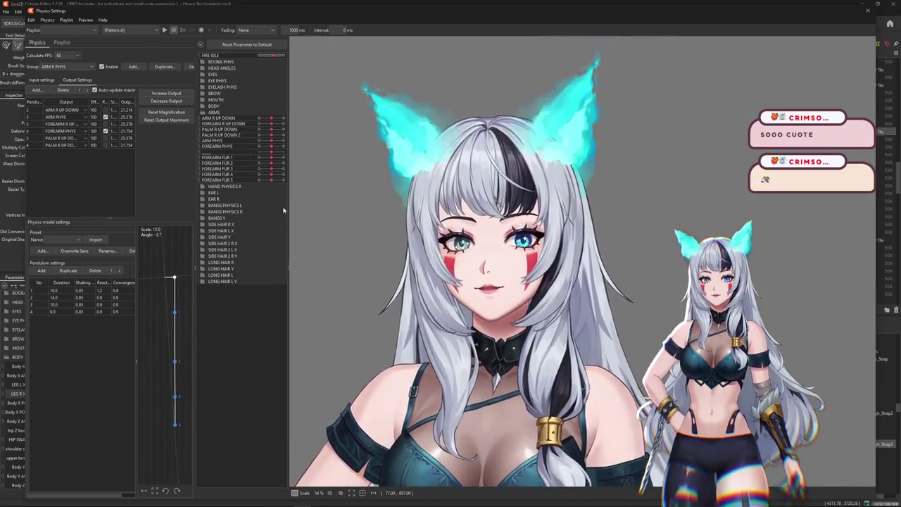
left_click_drag(546, 231, 873, 239)
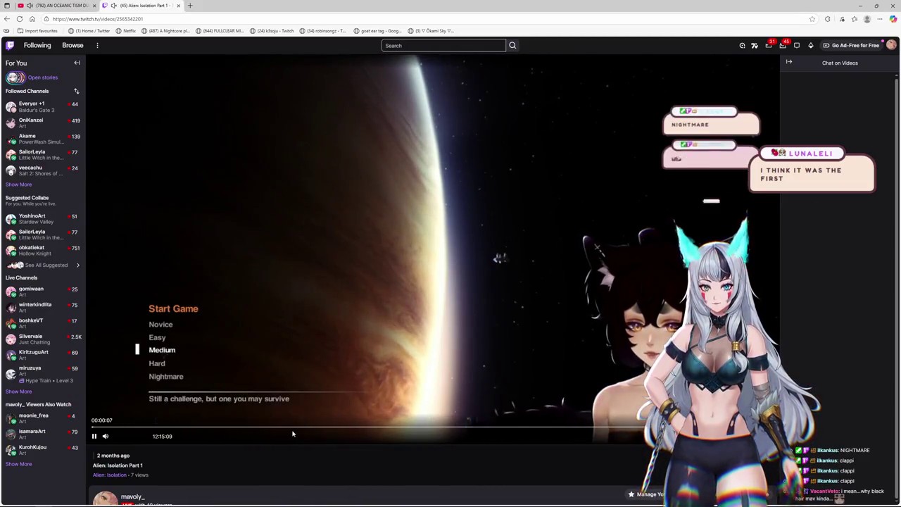
Step: Skip the replay past 01:38, 01:44, 01:49 and 02:01, pause, then jump to about 02:09
left_click(328, 429)
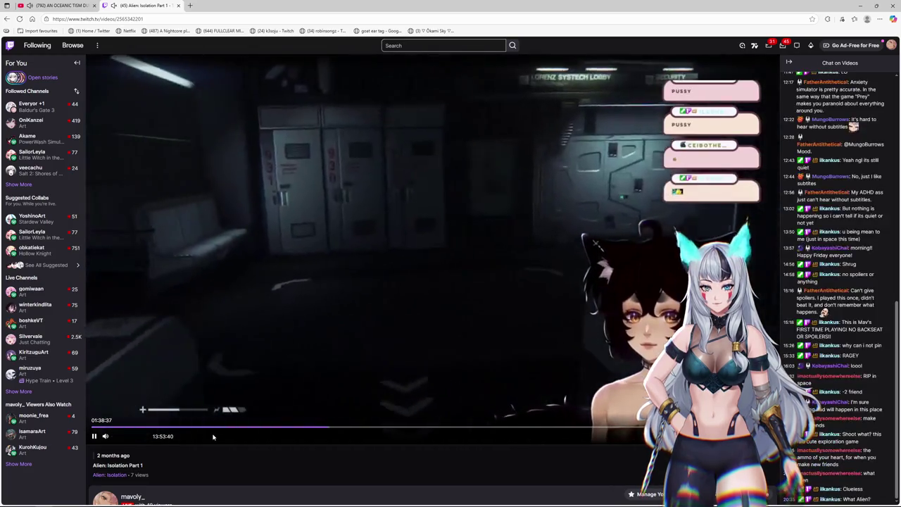
left_click(341, 429)
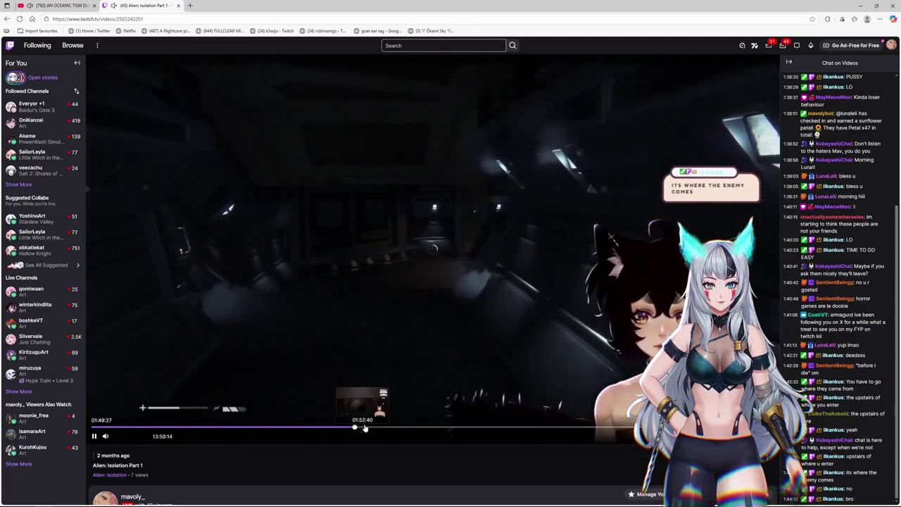
left_click(358, 429)
left_click(383, 428)
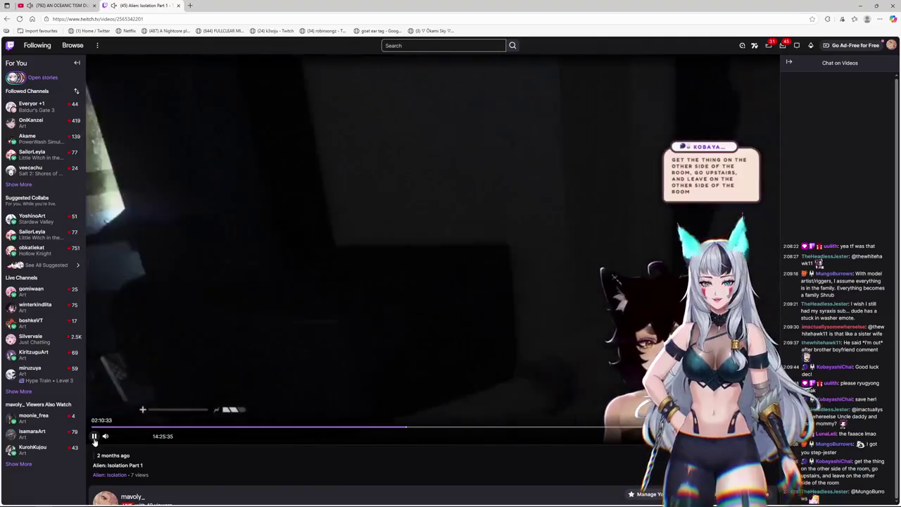
left_click(94, 437)
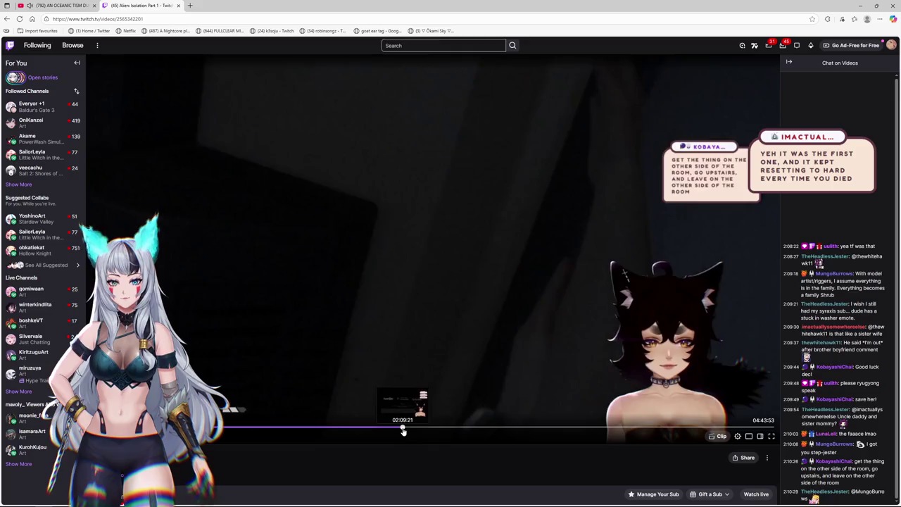
left_click(403, 429)
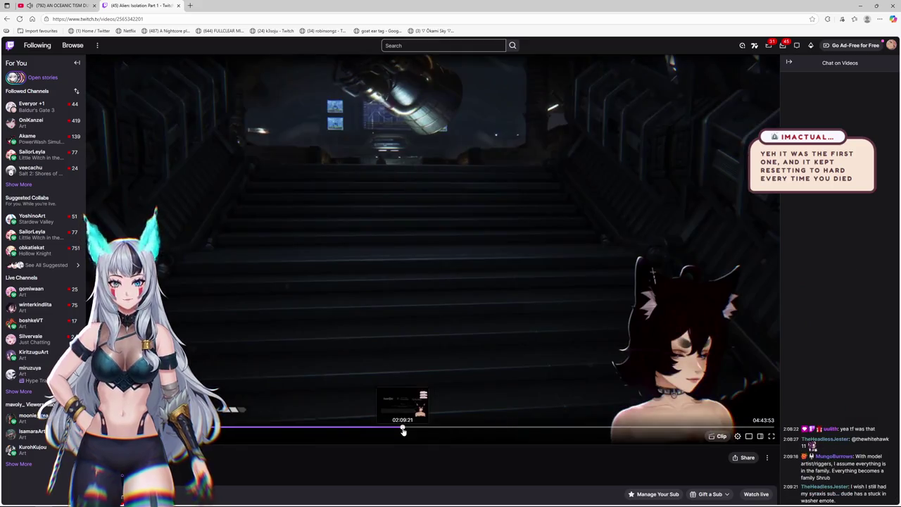
Step: Unmute the Twitch tab, start the YouTube video, then switch between the YouTube and Twitch tabs
right_click(121, 9)
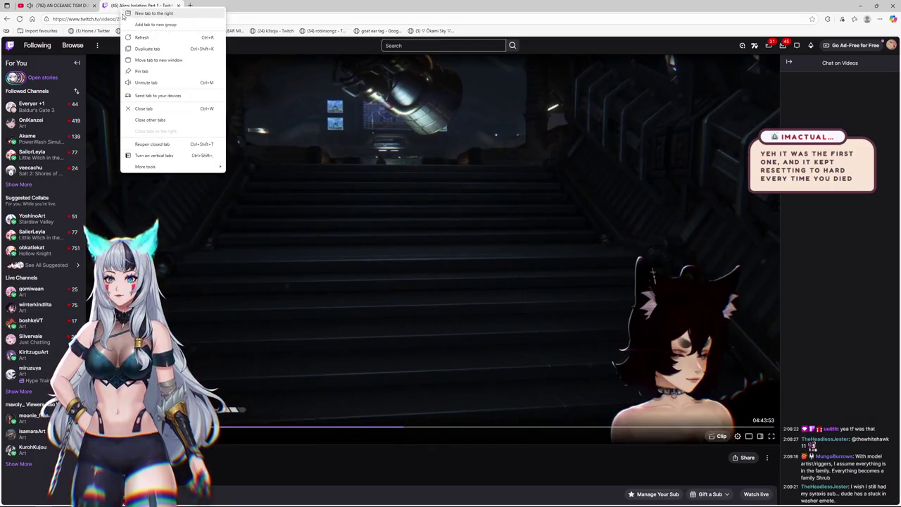
left_click(144, 83)
key("space")
left_click(57, 5)
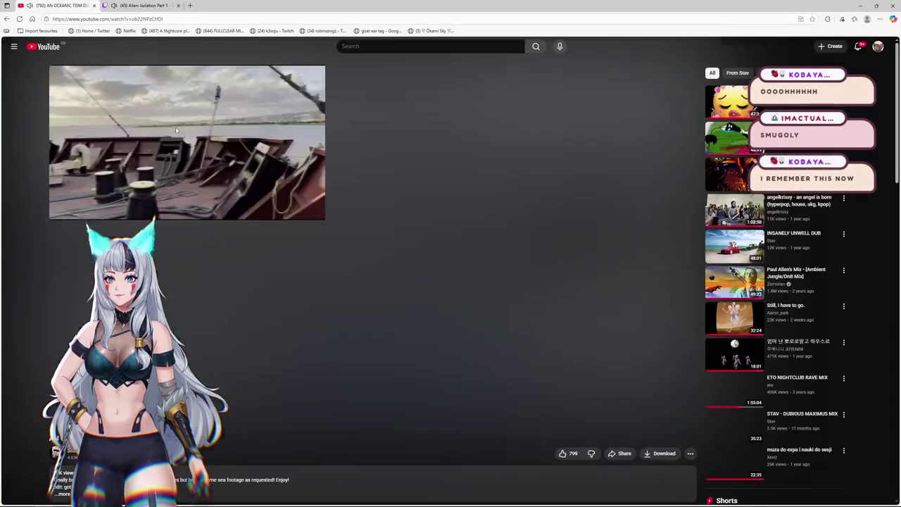
left_click(144, 5)
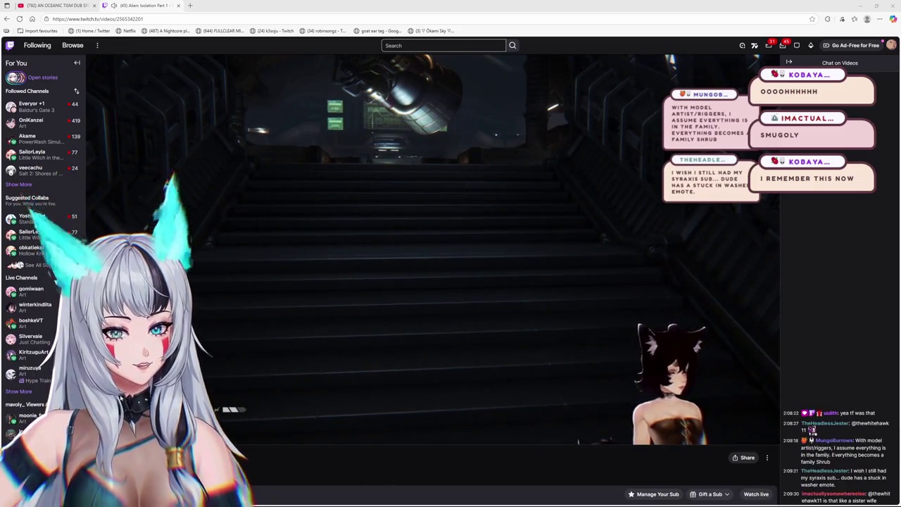
key("ctrl+shift+Tab")
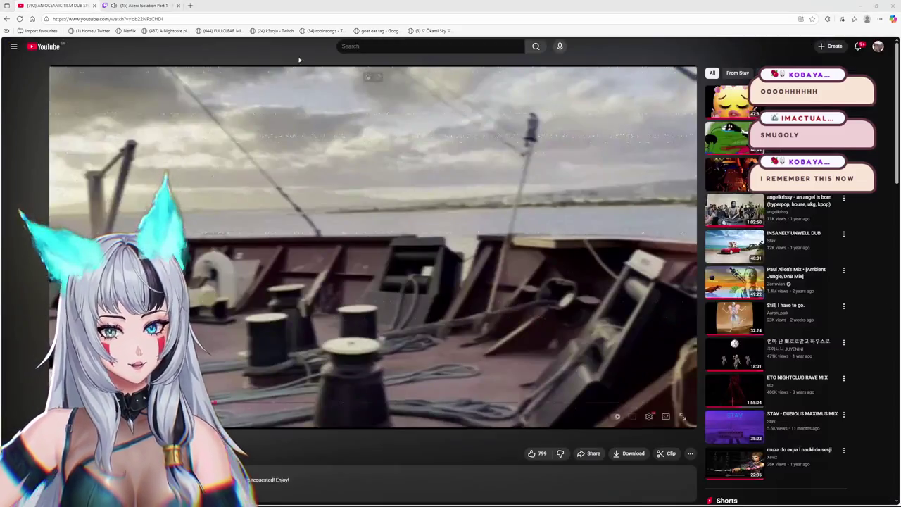
key("ctrl+Tab")
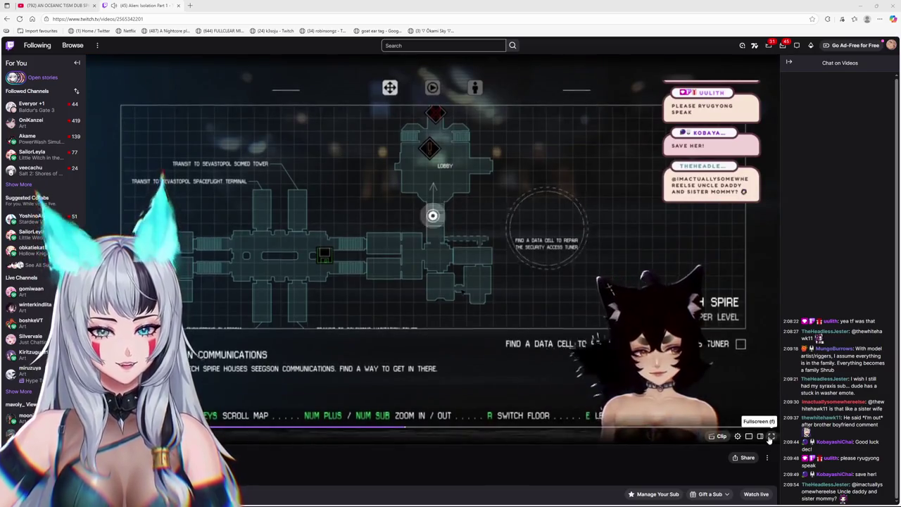
Step: Play the Alien: Isolation replay full screen and skip ahead to about 2:14
left_click(771, 437)
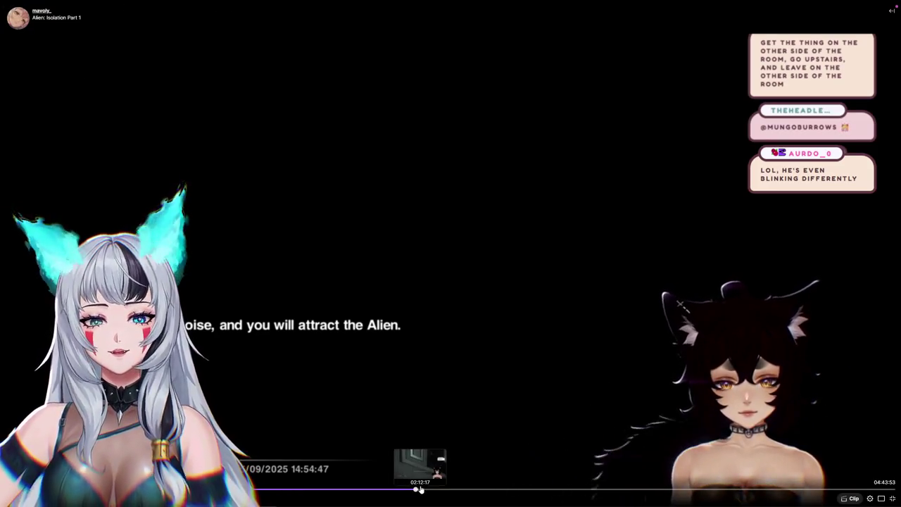
left_click(425, 492)
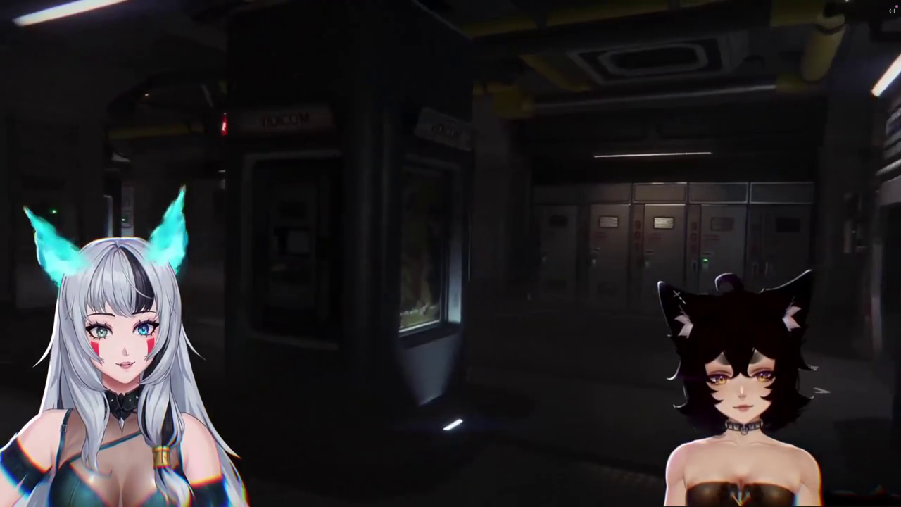
left_click(423, 492)
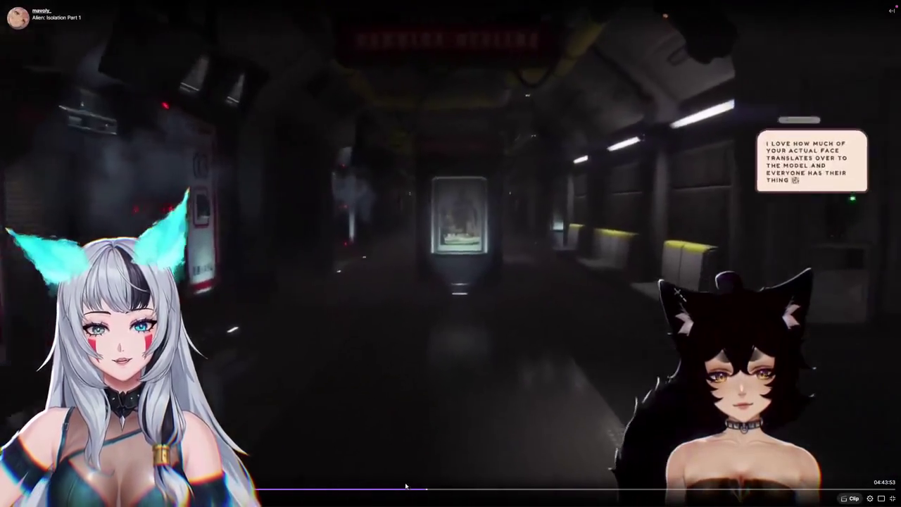
Step: Nudge the replay slightly back, exit full screen, and close the Twitch tab
left_click(423, 492)
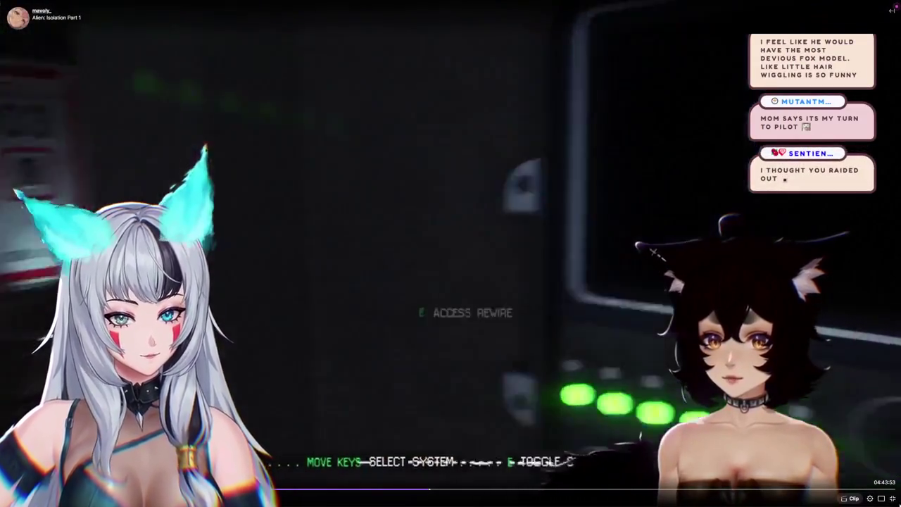
key("Escape")
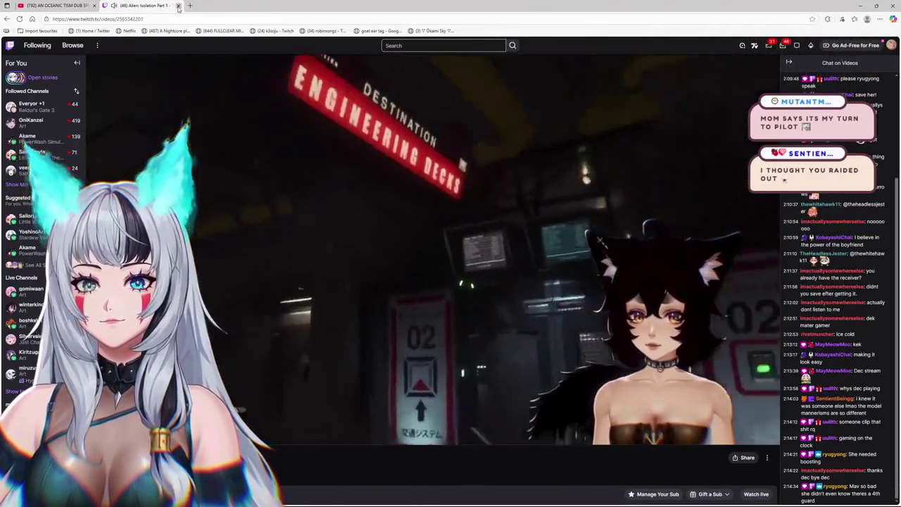
key("ctrl+w")
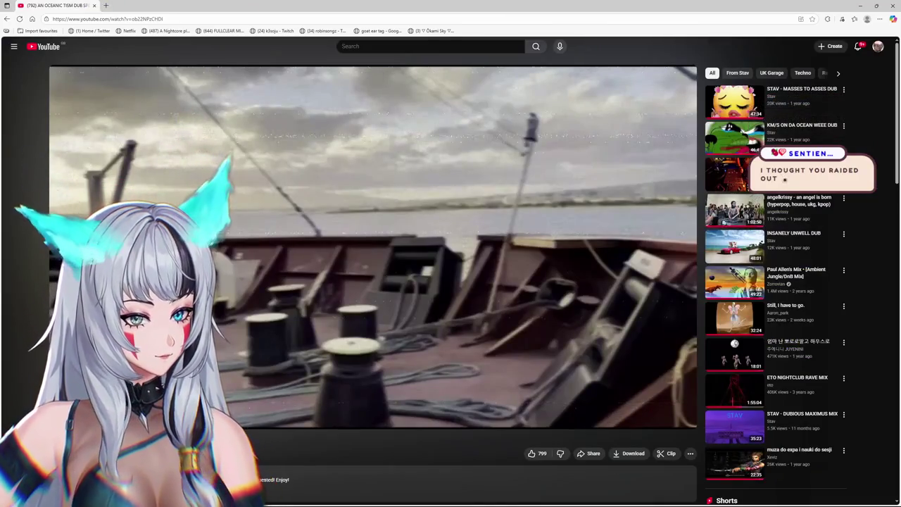